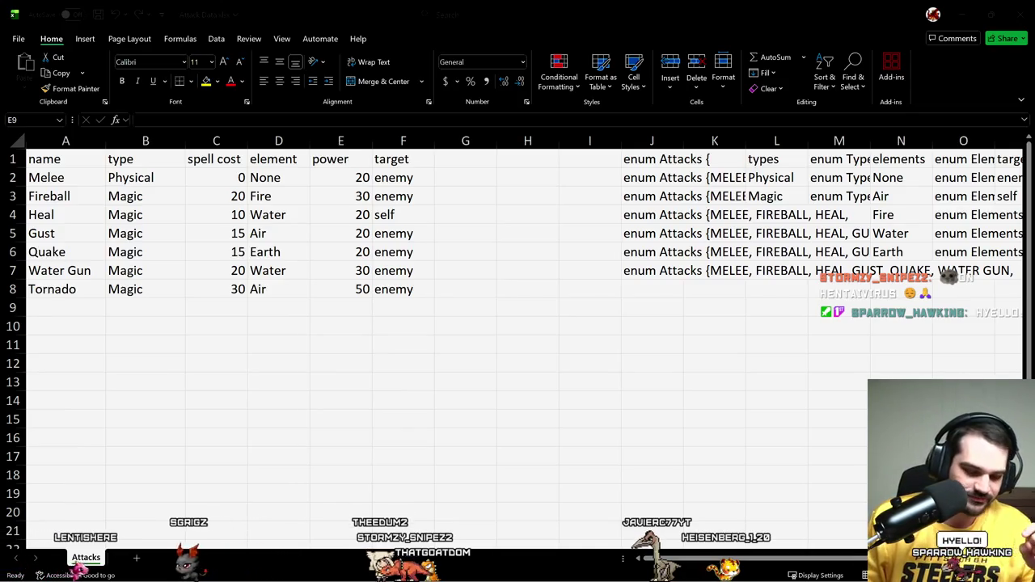
Step: Fill the enum Attacks formula from J7 down into J8 so the list reaches Tornado
left_click(663, 270)
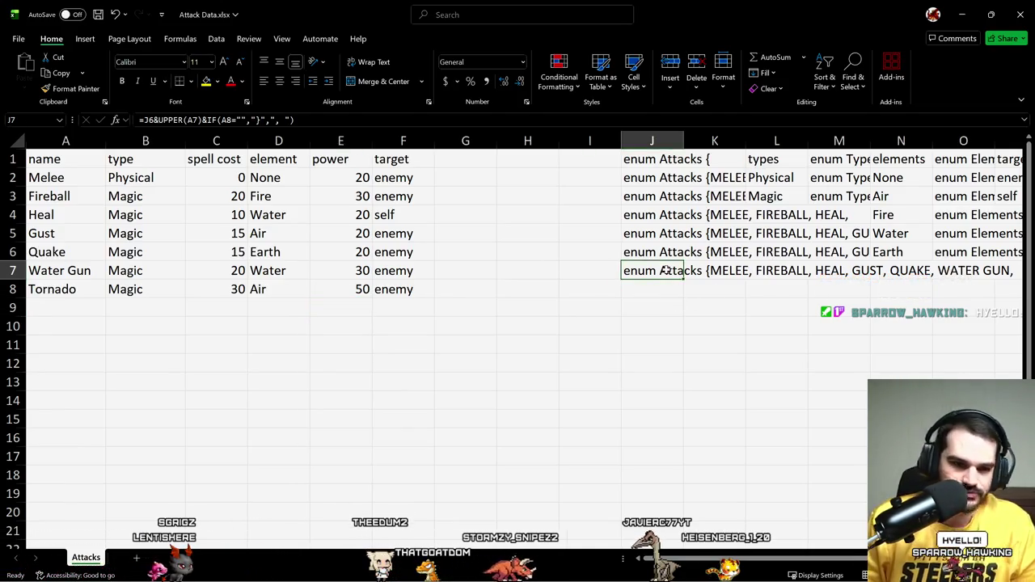
key("shift+Down")
key("ctrl+d")
key("Down")
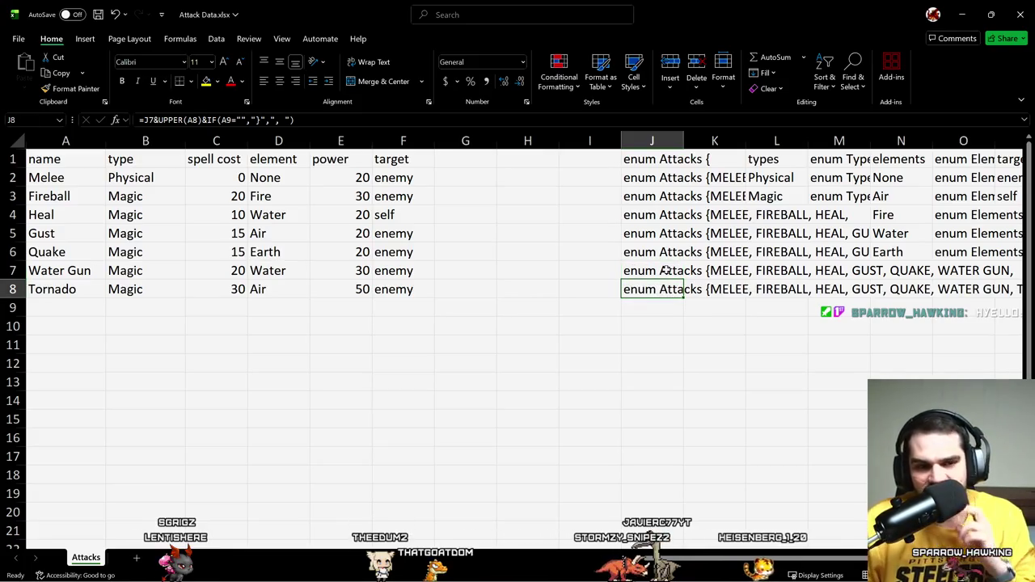
left_click(498, 235)
Step: Check the sheet, then add a new blank worksheet beside the Attacks tab
scroll(518, 283, "down", 1)
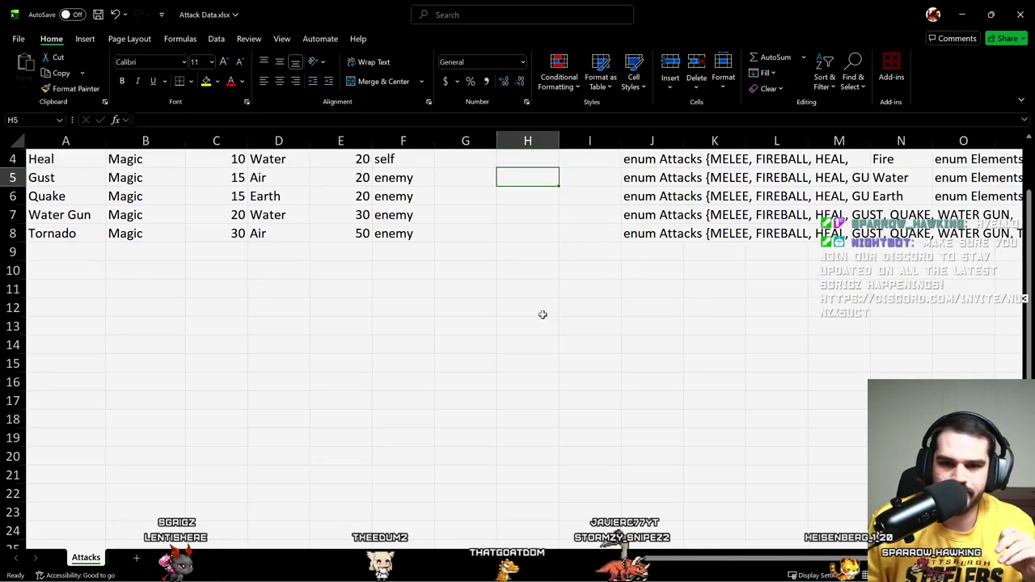
left_click(543, 313)
scroll(692, 349, "up", 1)
left_click(601, 306)
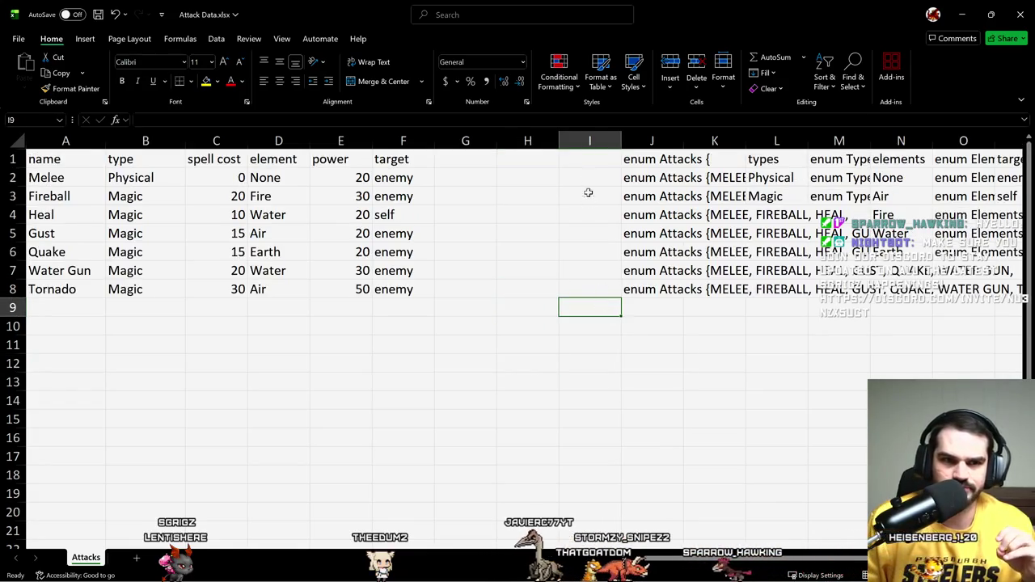
left_click(136, 559)
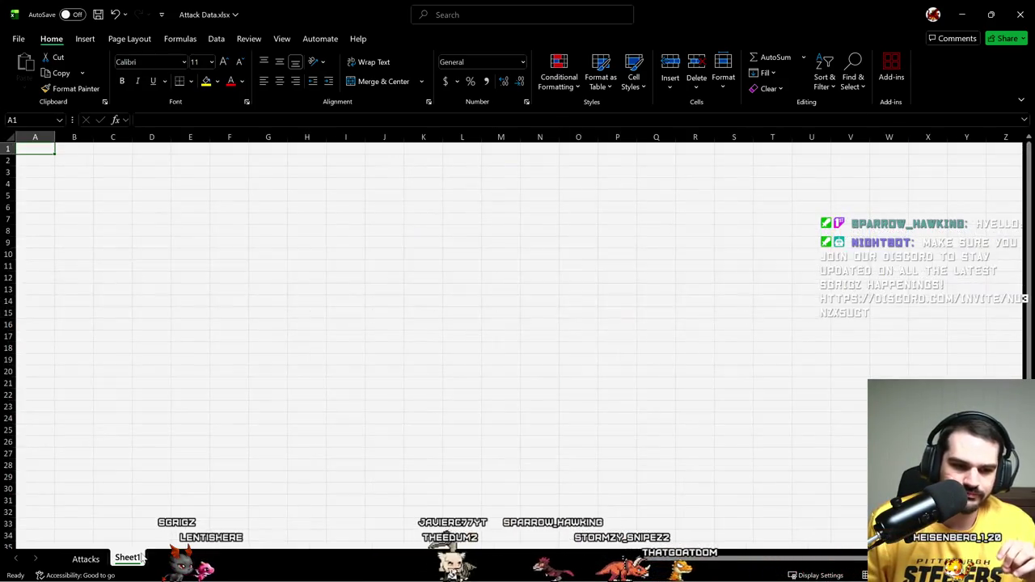
Step: Rename Sheet1 to 'Enemies', then switch over to the Twitch dashboard in the browser
double_click(127, 558)
type("Enemies")
key("Return")
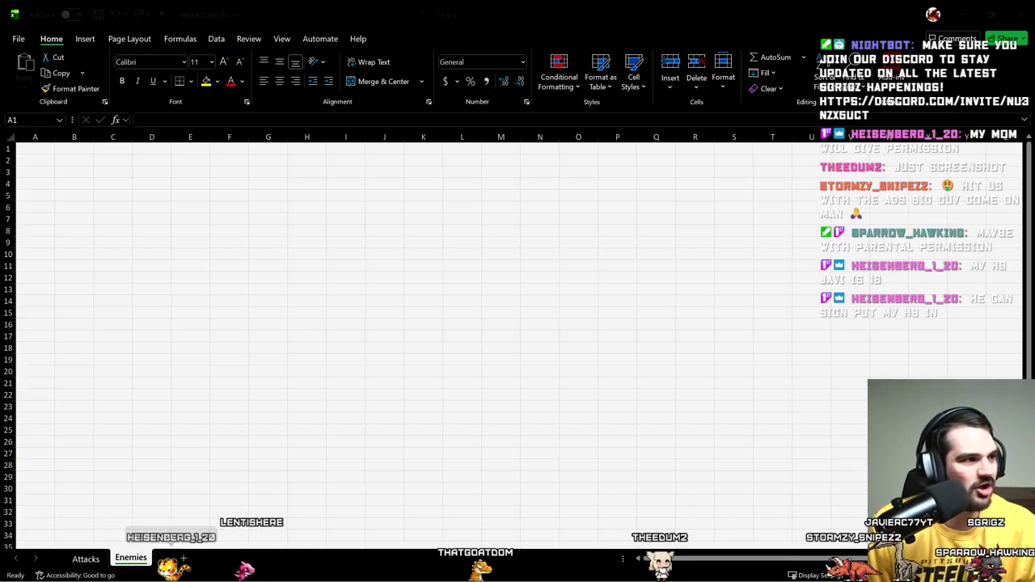
key("alt+Tab")
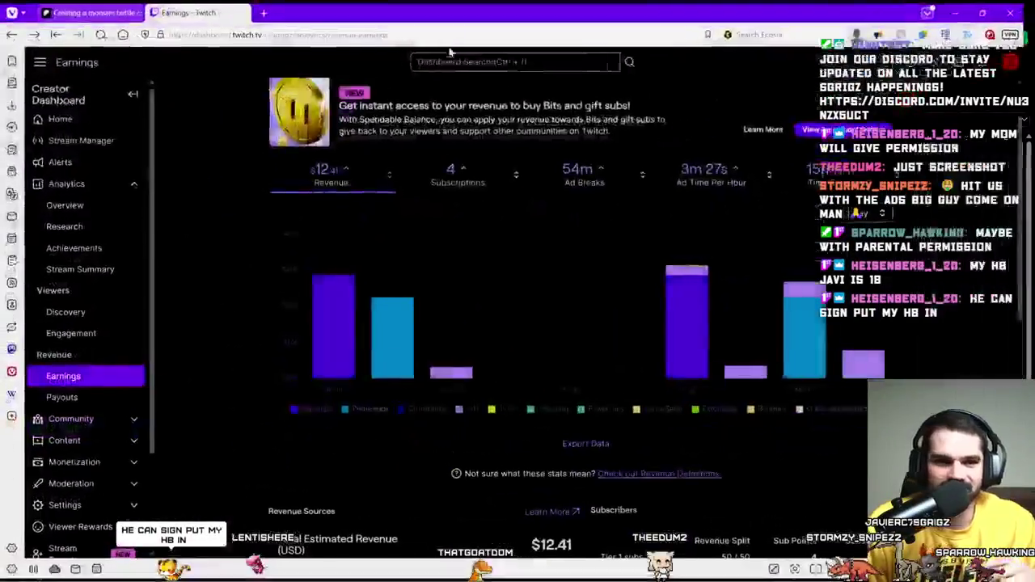
Step: Expand Viewer Rewards and go to the Power-ups & Channel Points settings
scroll(110, 343, "down", 3)
left_click(77, 407)
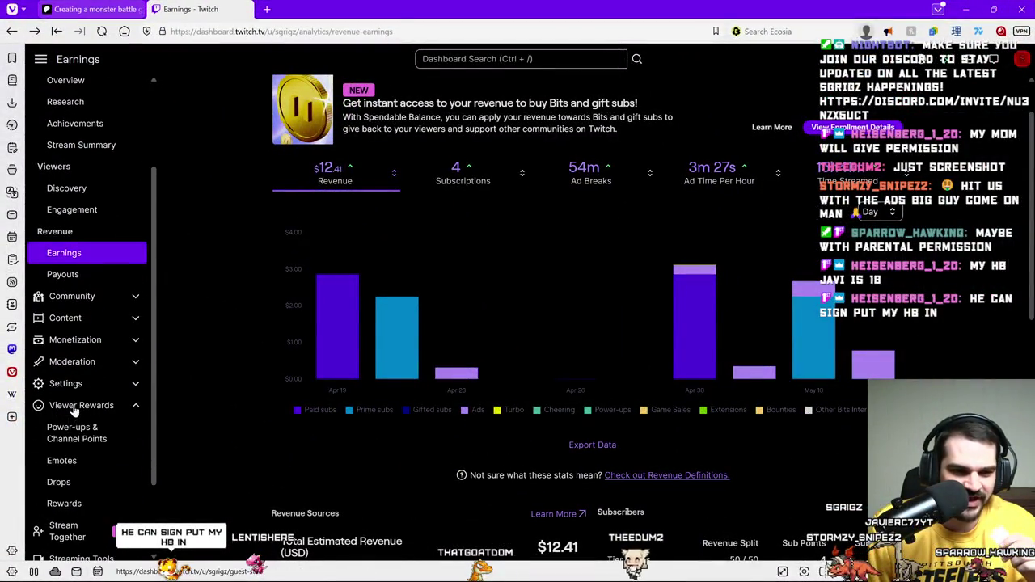
left_click(73, 433)
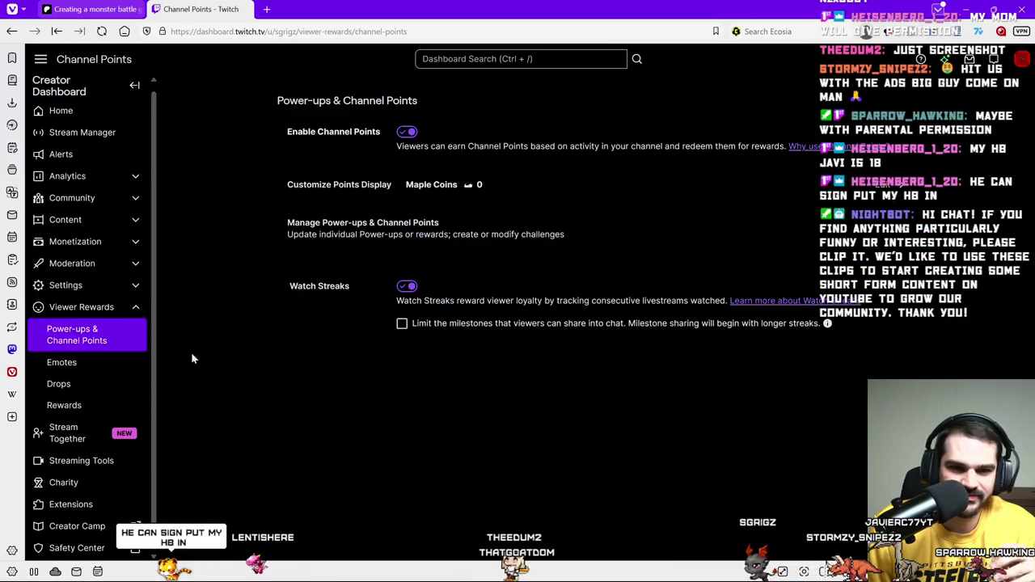
left_click(72, 405)
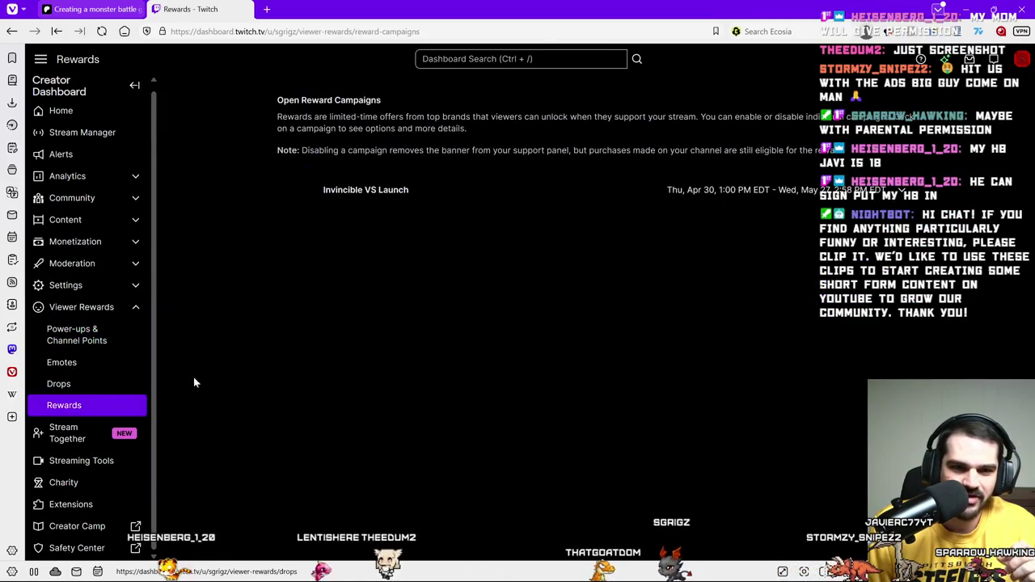
left_click(115, 350)
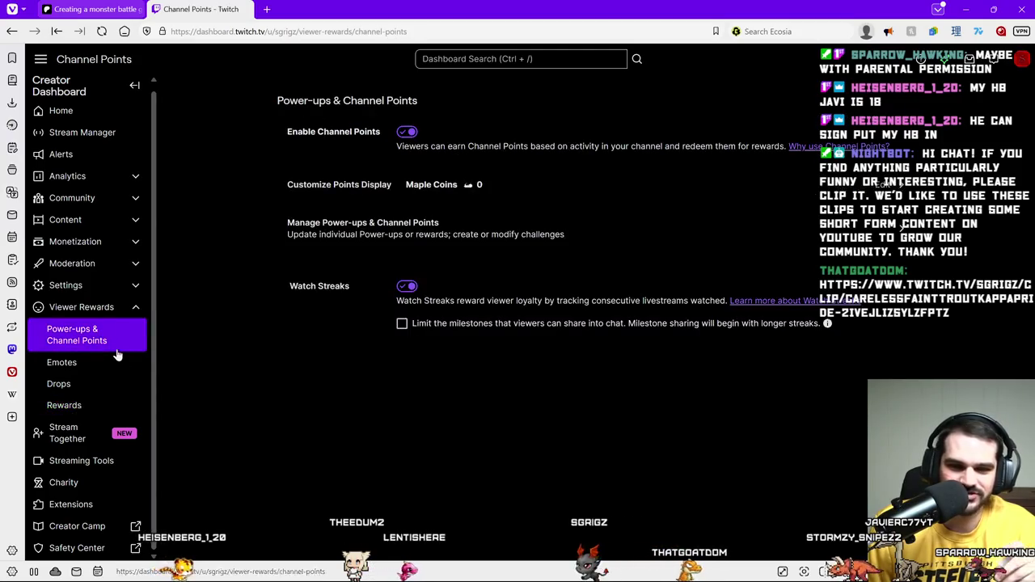
Step: Open Manage Power-ups & Channel Points and scroll through the rewards and their costs
left_click(477, 241)
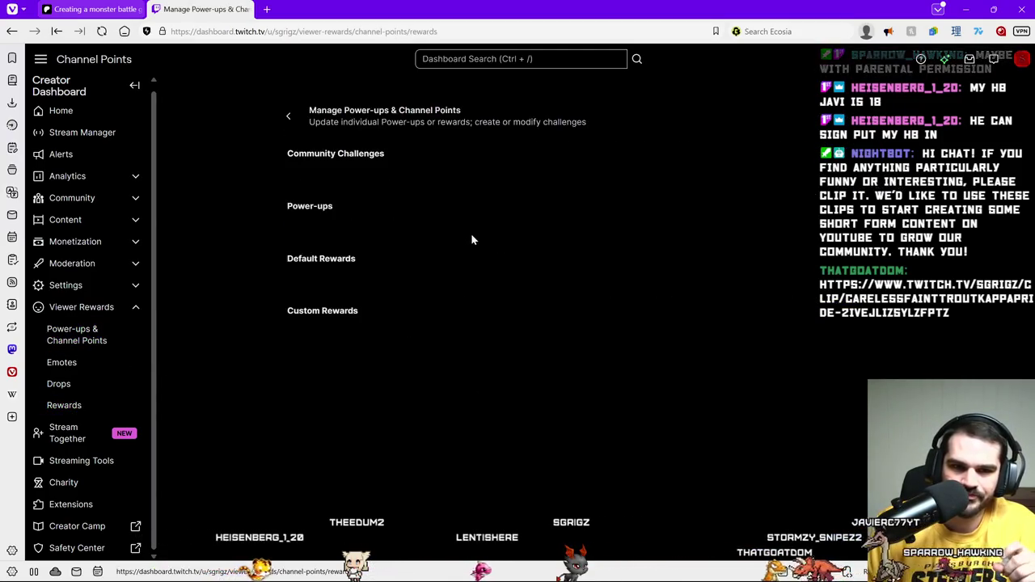
scroll(380, 304, "down", 1)
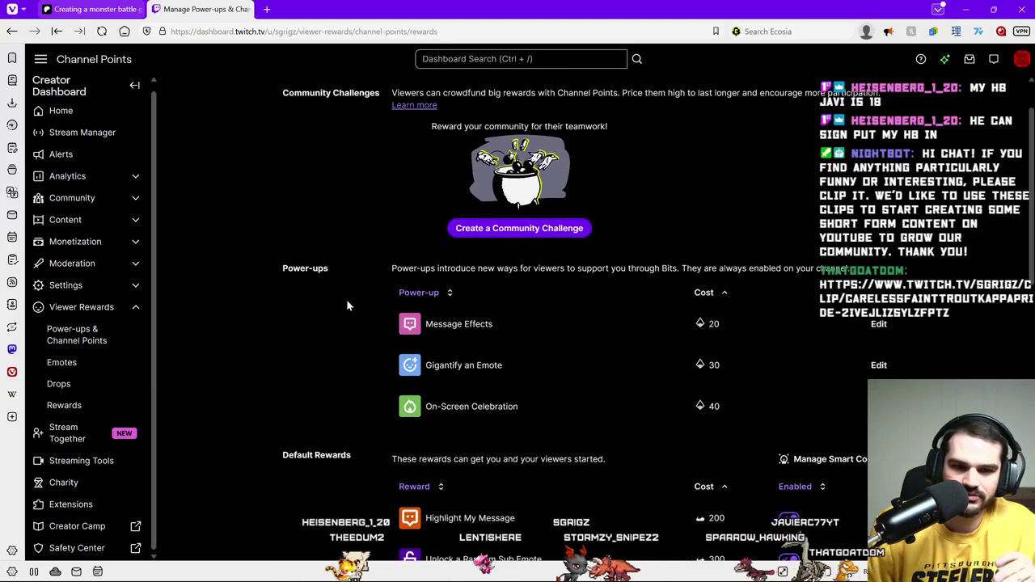
scroll(375, 303, "down", 2)
scroll(373, 304, "down", 3)
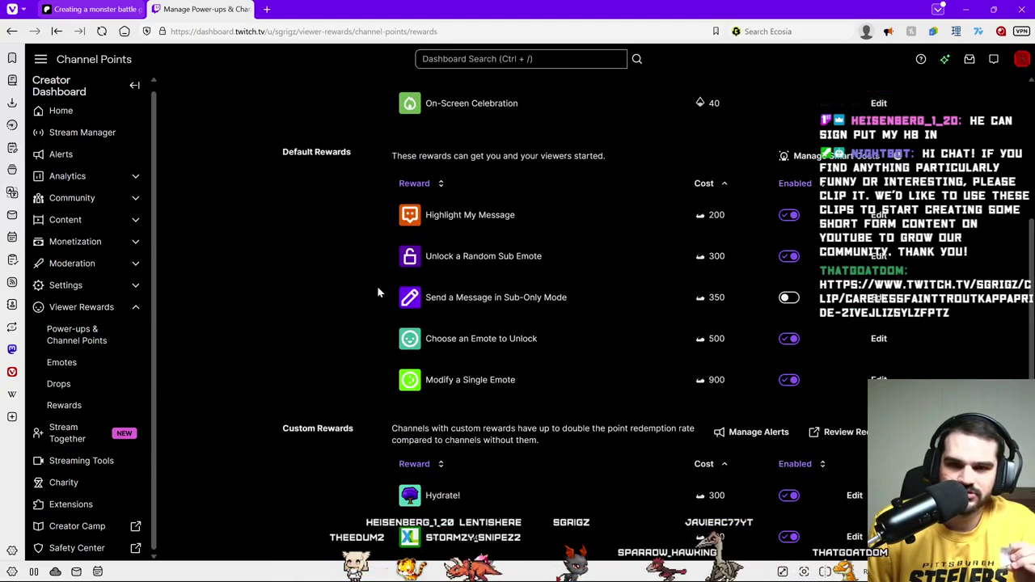
scroll(370, 305, "down", 2)
scroll(370, 305, "down", 1)
scroll(366, 308, "down", 2)
scroll(362, 313, "down", 2)
scroll(359, 308, "up", 6)
scroll(369, 288, "up", 1)
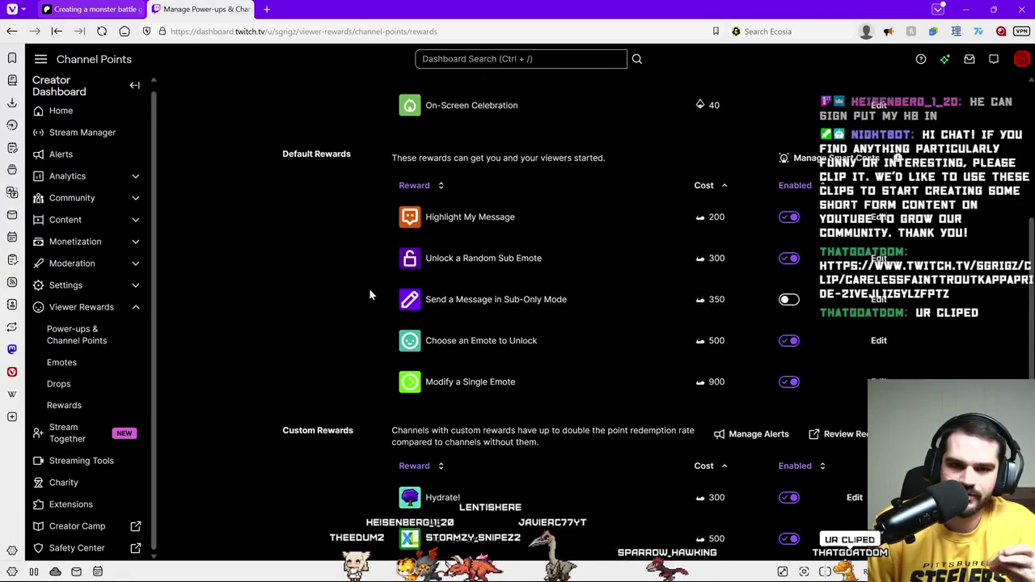
left_click(812, 165)
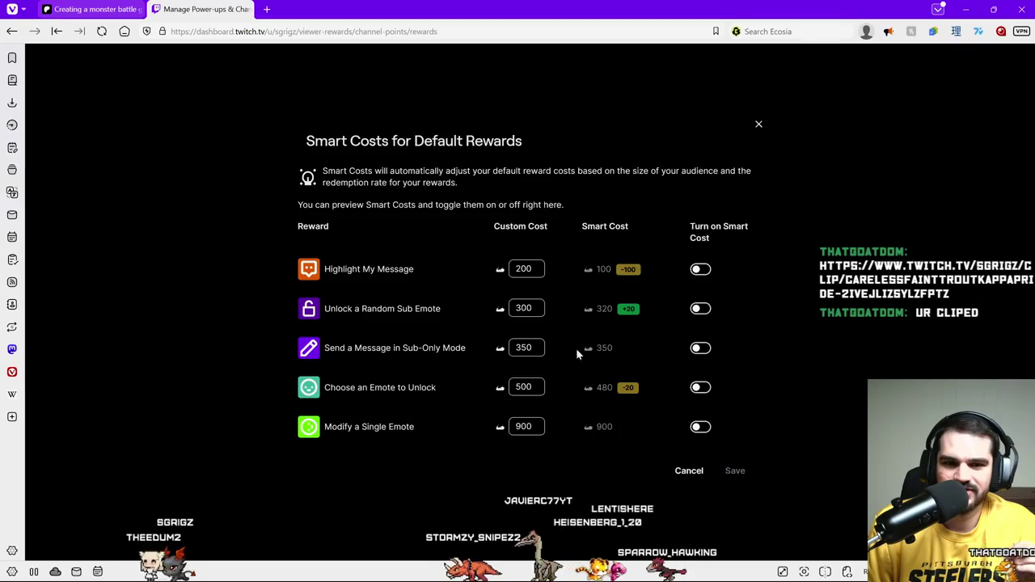
left_click(687, 474)
scroll(362, 217, "up", 2)
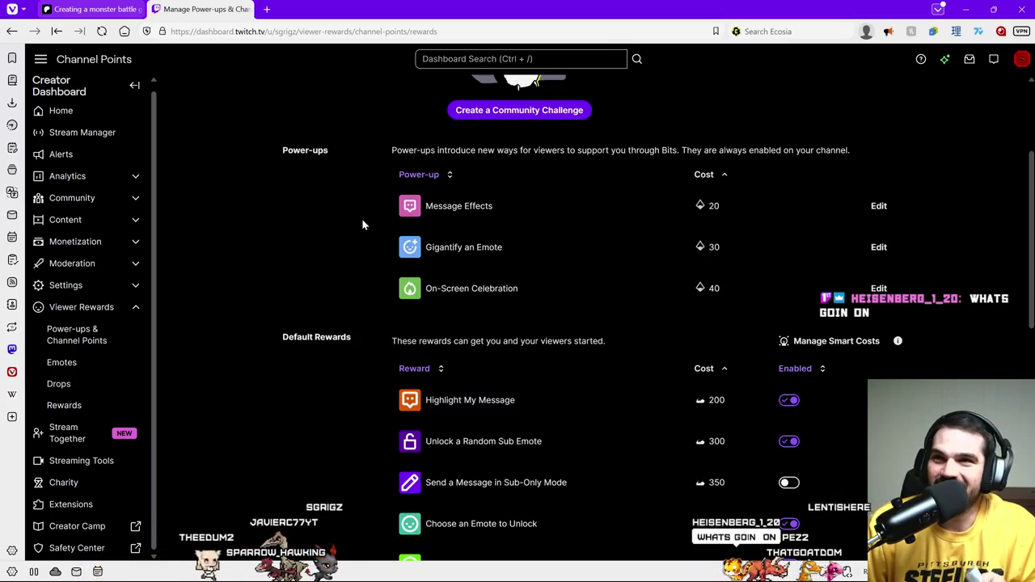
scroll(377, 300, "down", 2)
scroll(378, 300, "down", 2)
scroll(381, 291, "down", 2)
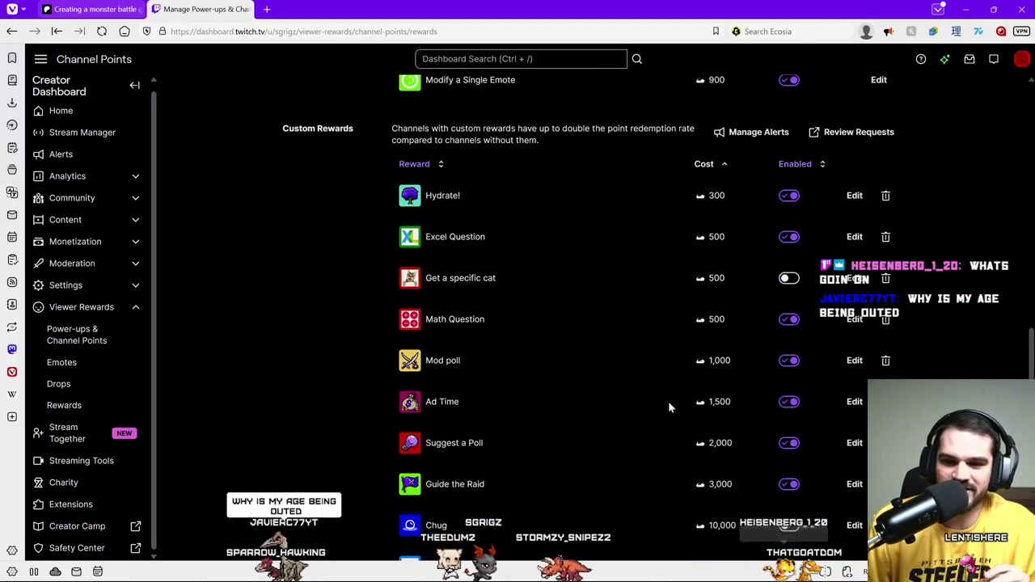
Step: Edit the Ad Time custom reward, replace its cost with 300, and save
left_click(853, 401)
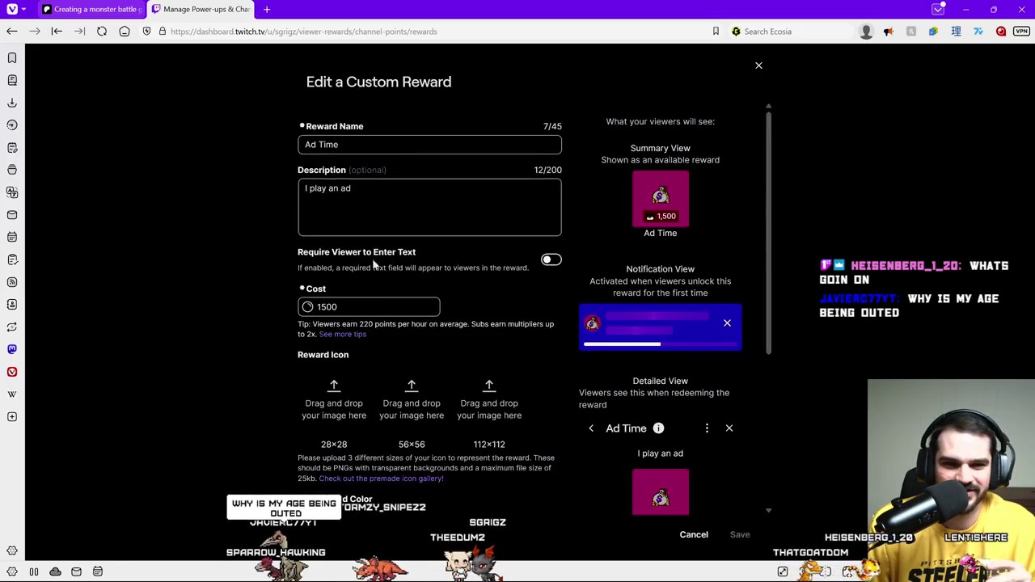
left_click(372, 306)
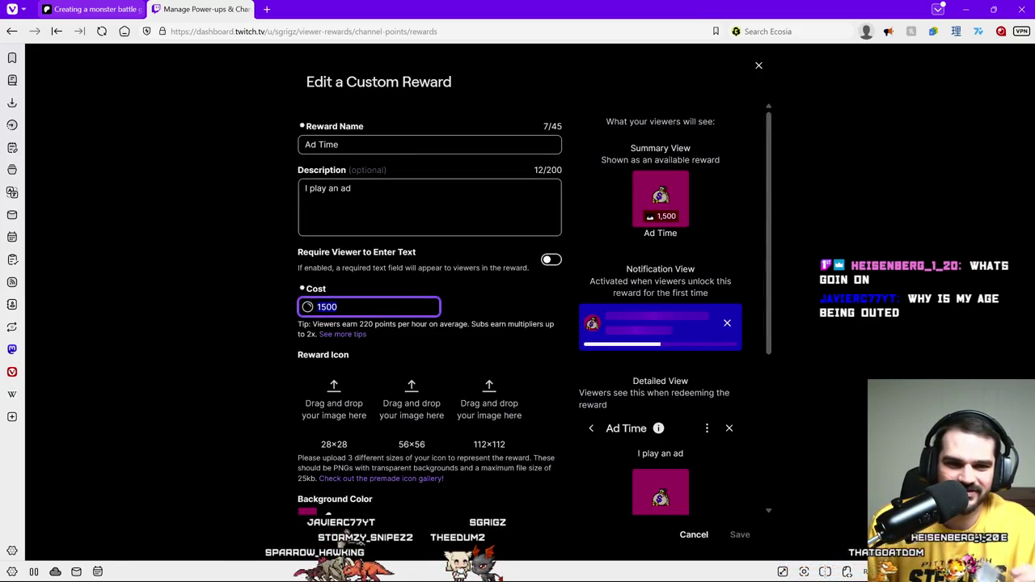
left_click(343, 188)
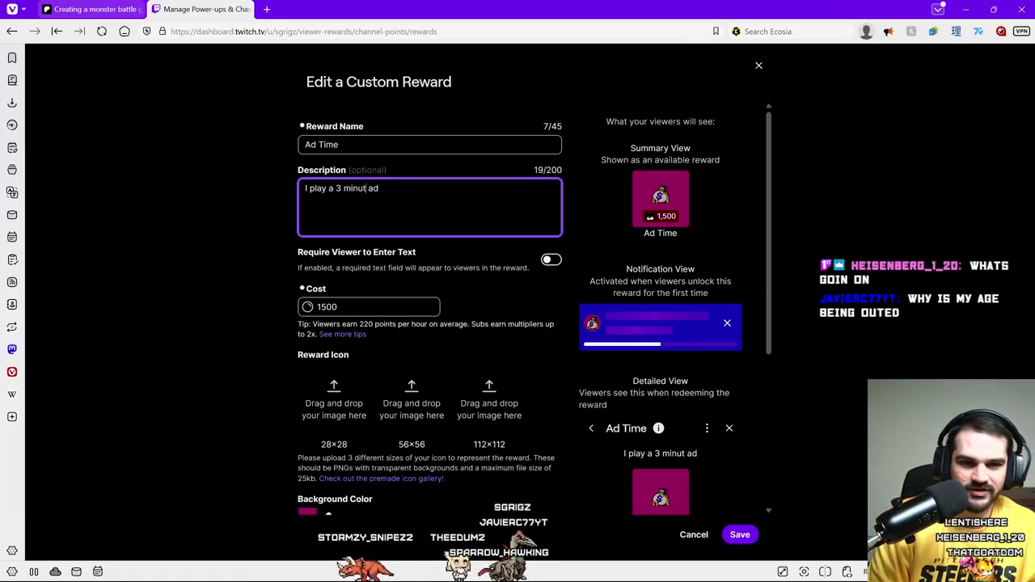
type("e")
left_click(338, 307)
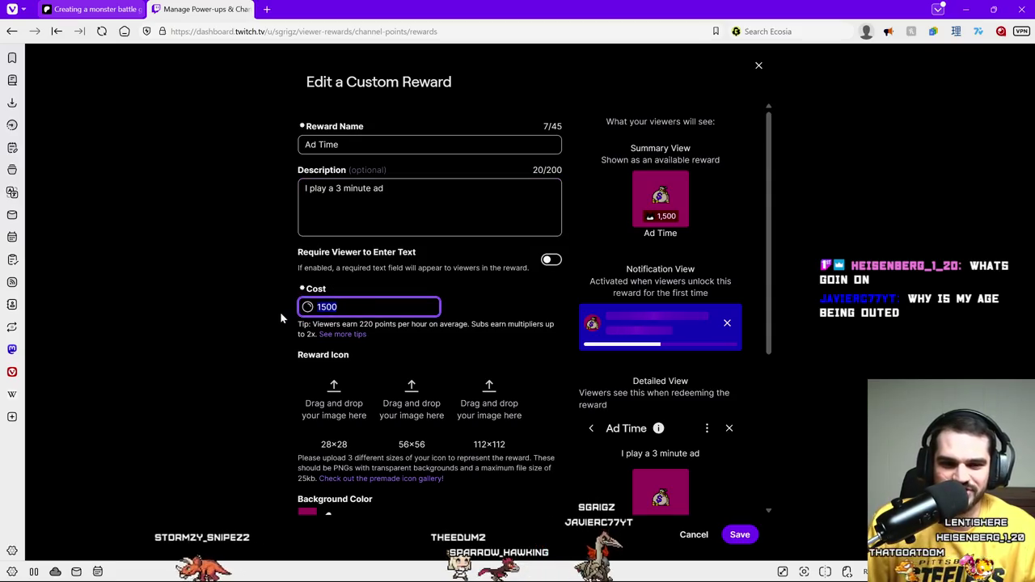
type("3")
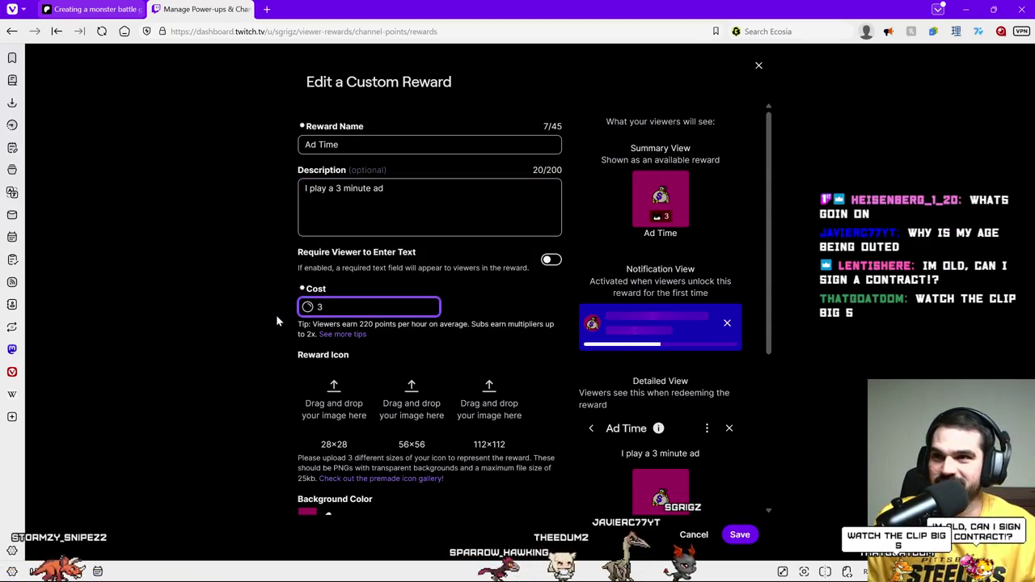
type("00")
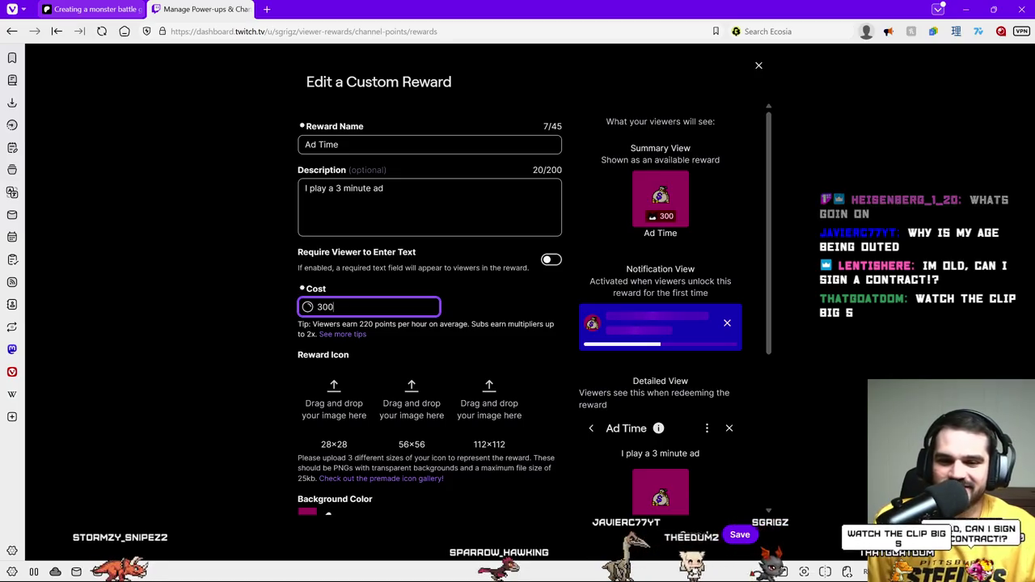
left_click(741, 536)
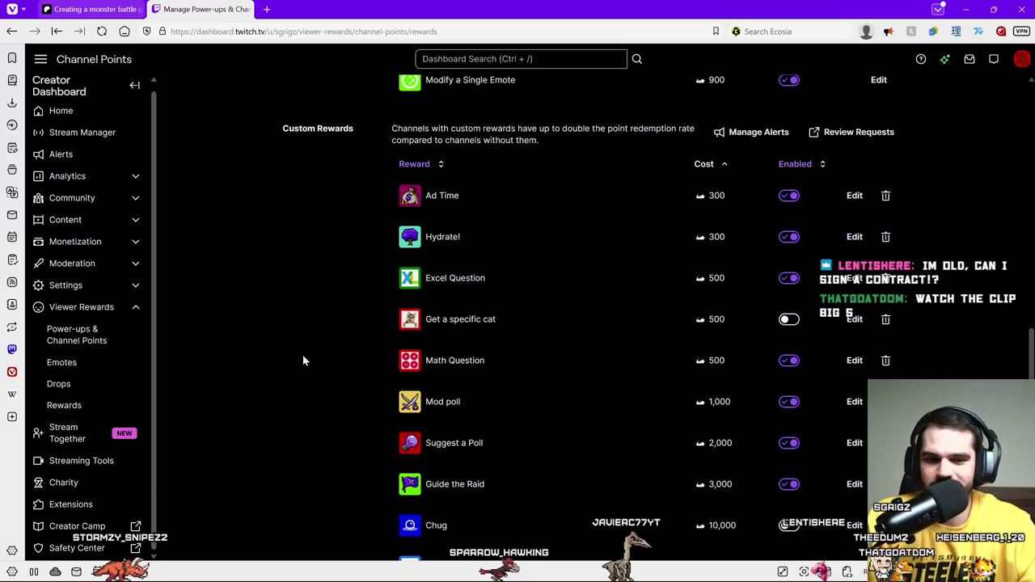
Step: Review the Custom Rewards list, then open the account menu from the top-right avatar
scroll(316, 356, "down", 1)
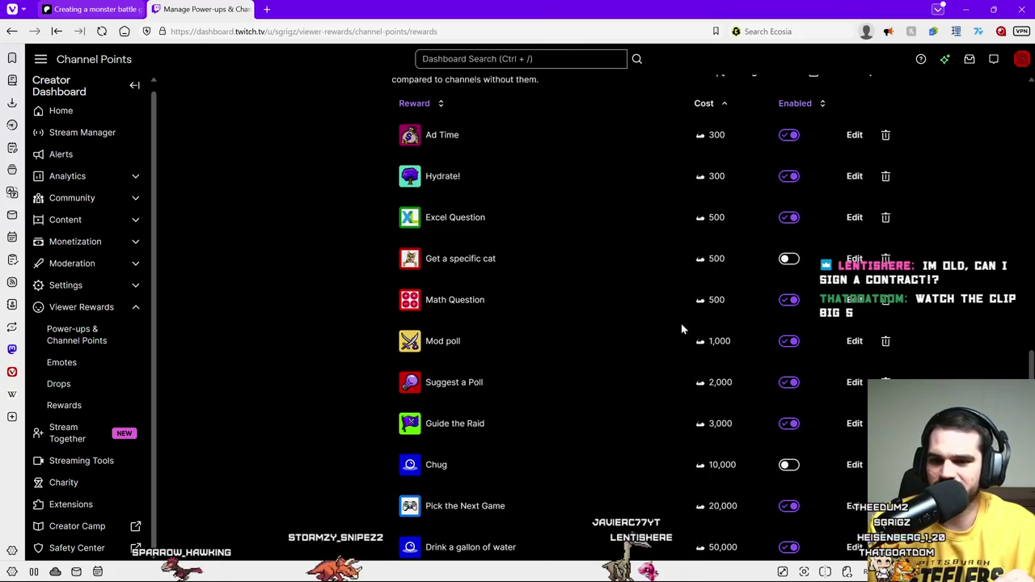
scroll(656, 423, "up", 2)
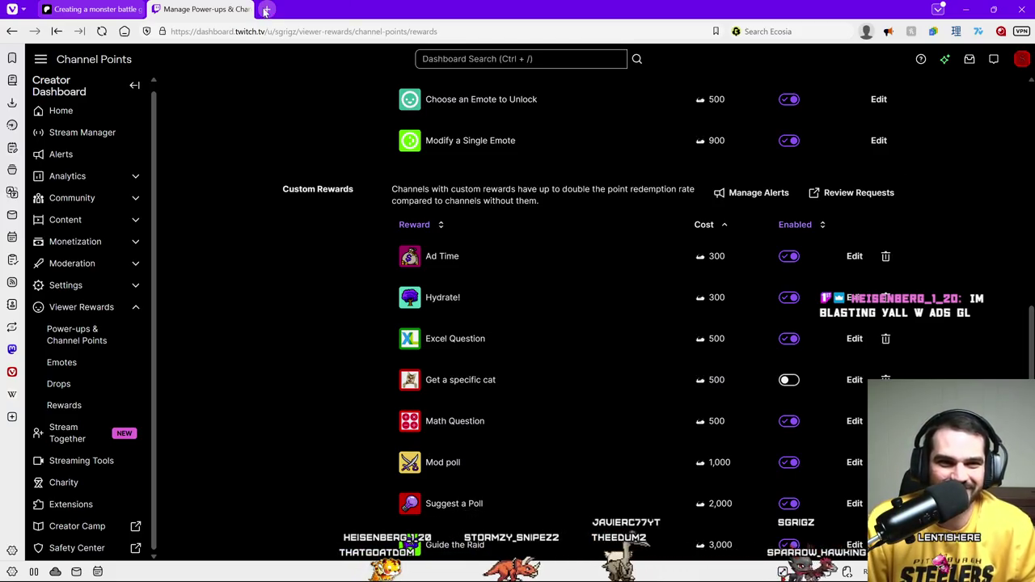
left_click(1024, 63)
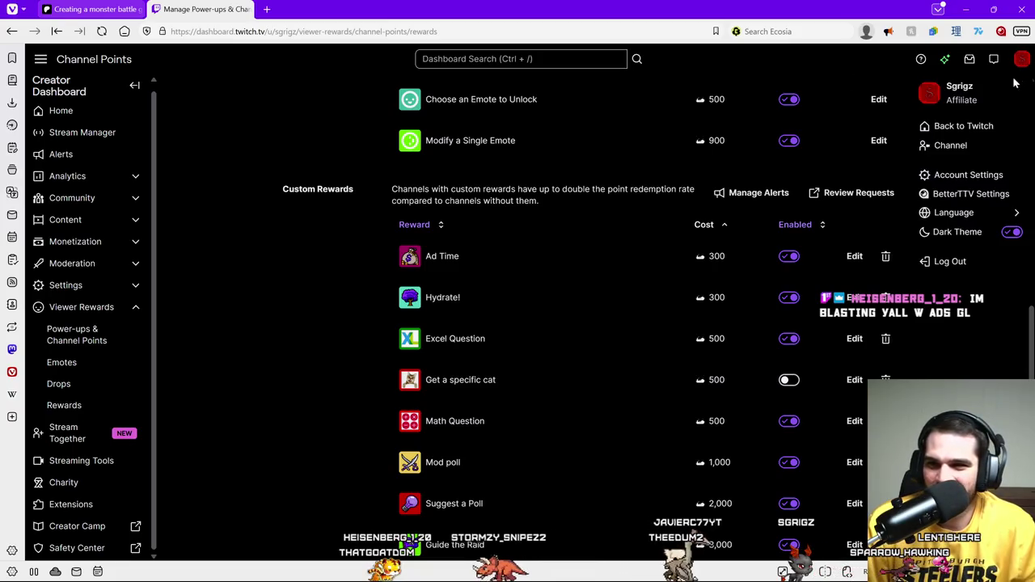
Step: Go to the channel's public page and scroll past the live stream
left_click(966, 148)
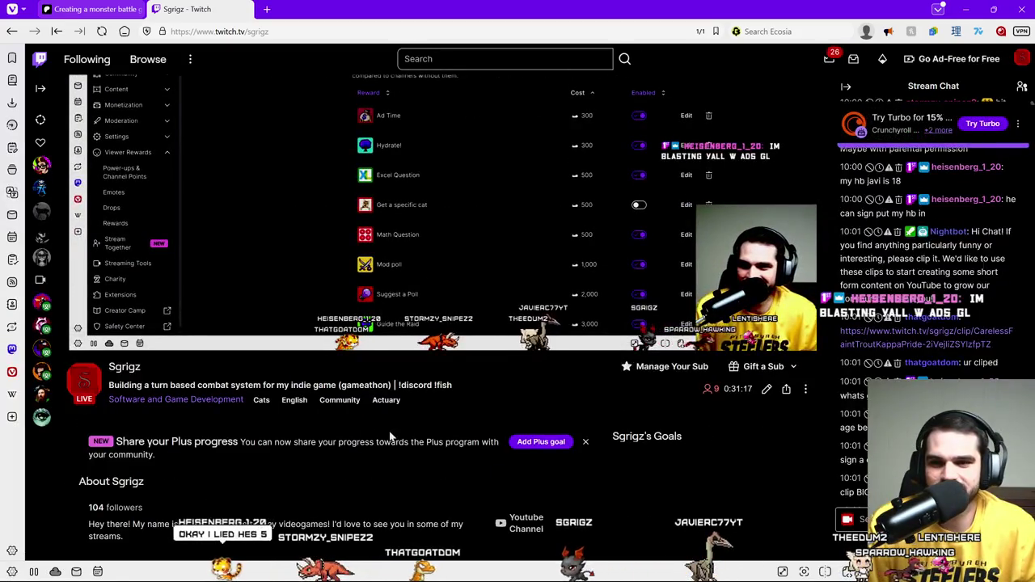
scroll(402, 438, "down", 2)
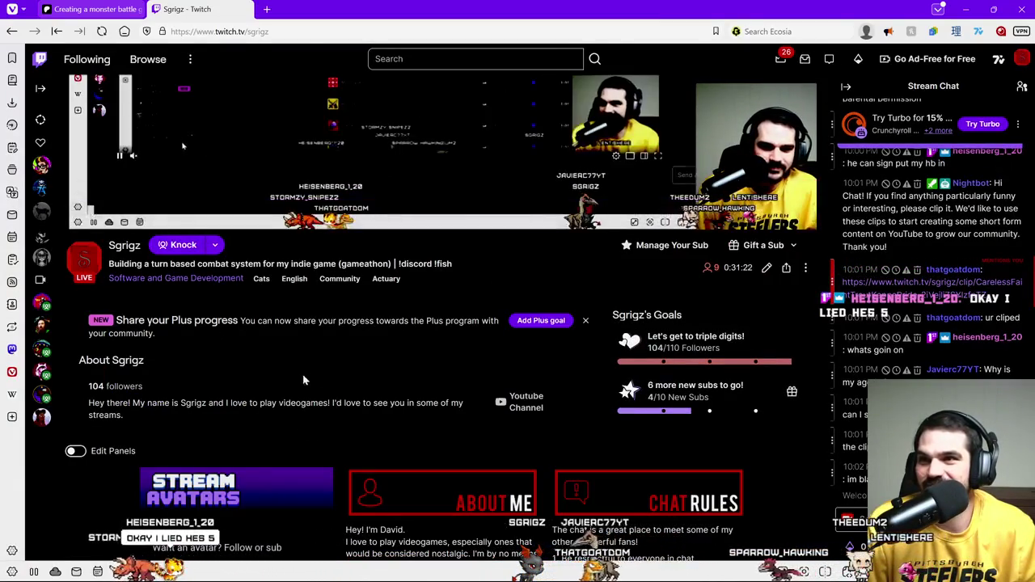
scroll(255, 413, "down", 3)
scroll(258, 369, "up", 4)
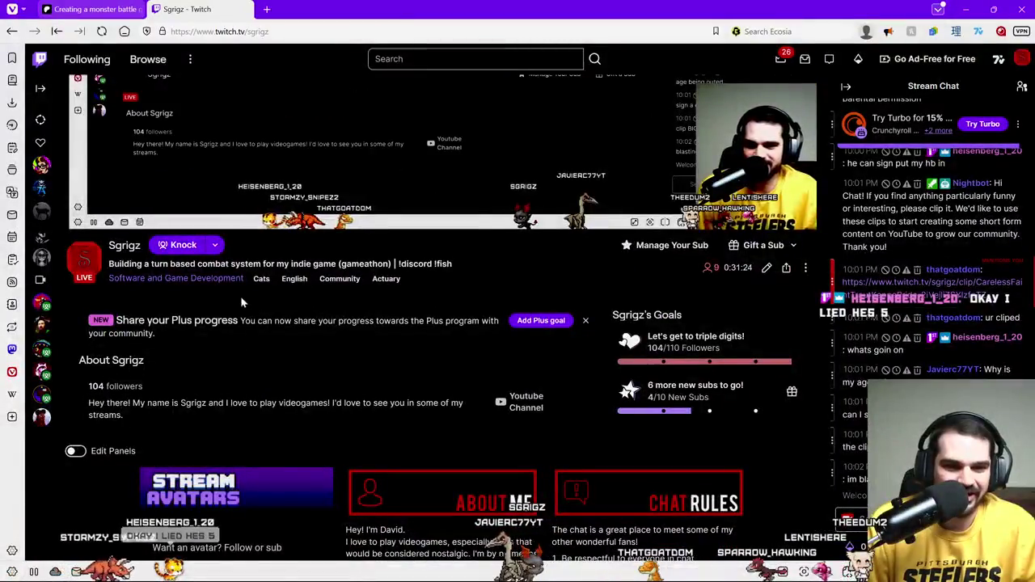
scroll(259, 340, "down", 5)
scroll(433, 456, "up", 1)
scroll(522, 462, "up", 2)
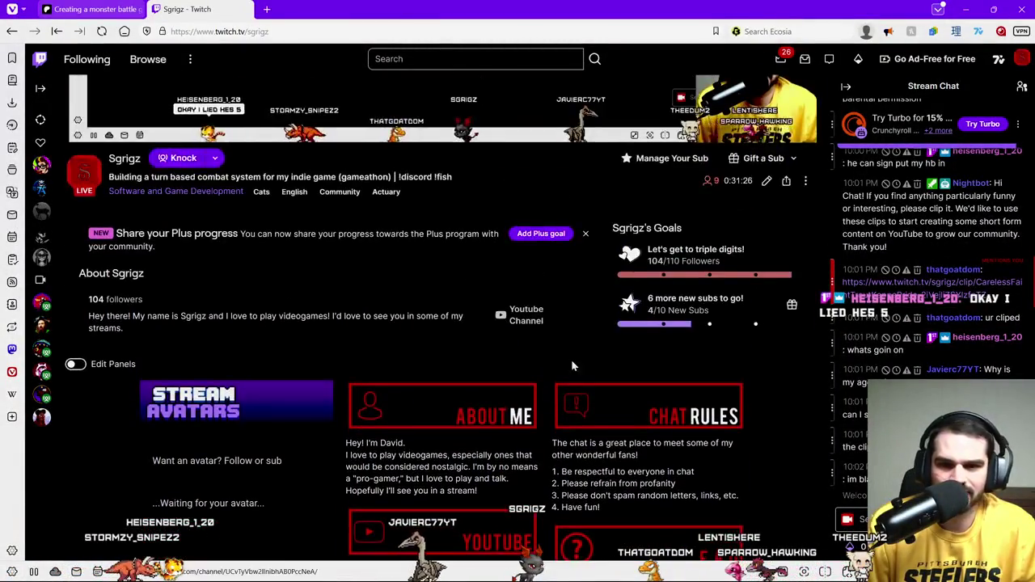
scroll(571, 363, "up", 1)
scroll(453, 339, "up", 3)
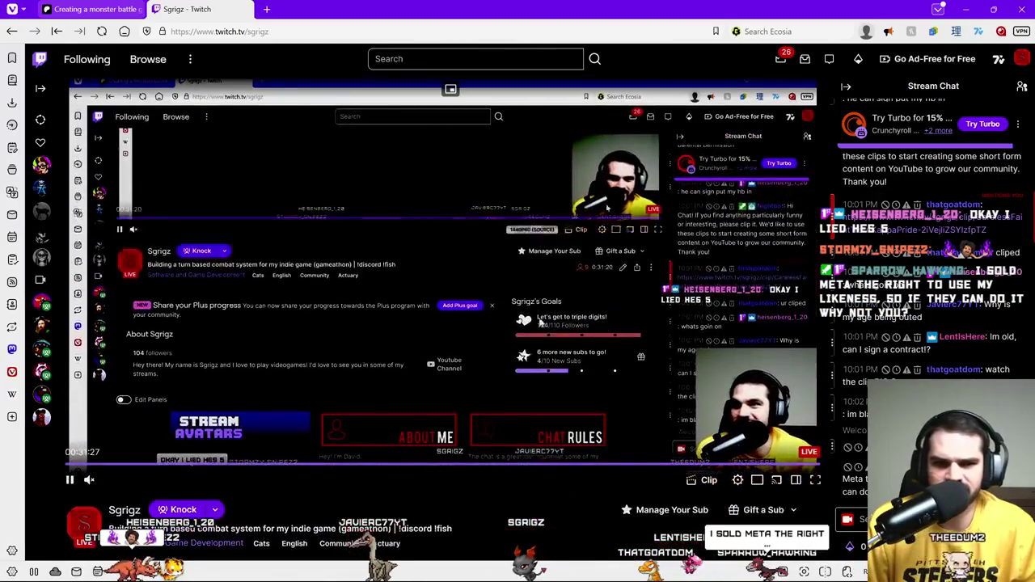
Step: Scroll down to the channel tabs and switch to the Clips section
scroll(289, 296, "down", 1)
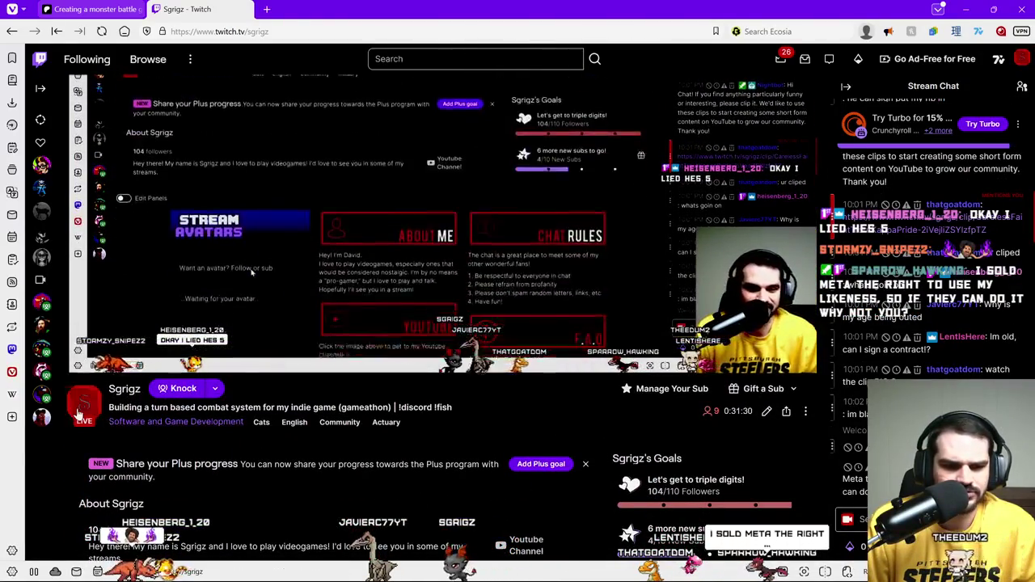
scroll(78, 414, "down", 3)
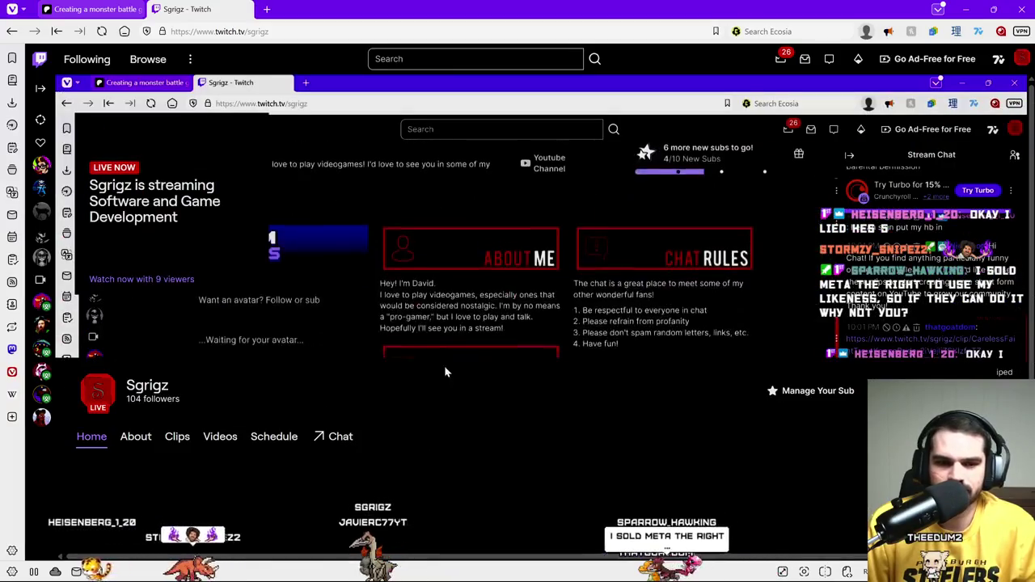
scroll(186, 292, "down", 2)
left_click(177, 254)
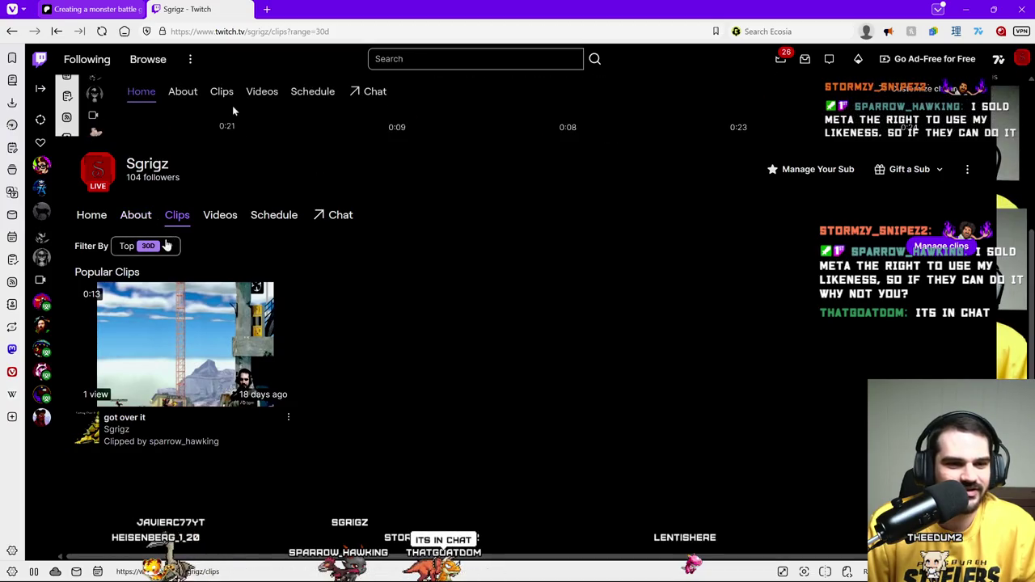
Step: Filter the channel's clips to 24H, then show all clips and browse the grid
left_click(167, 247)
left_click(136, 271)
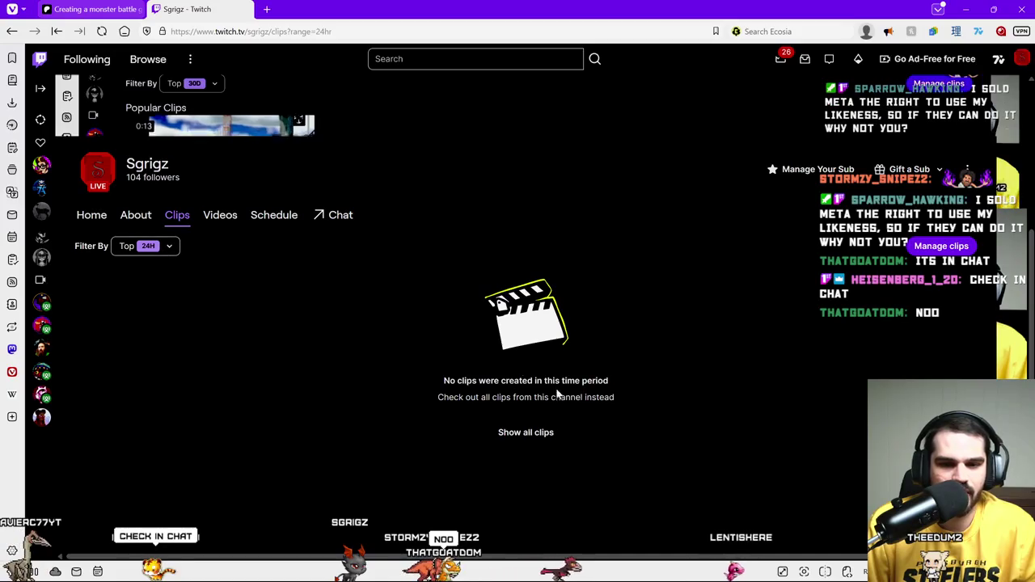
left_click(526, 432)
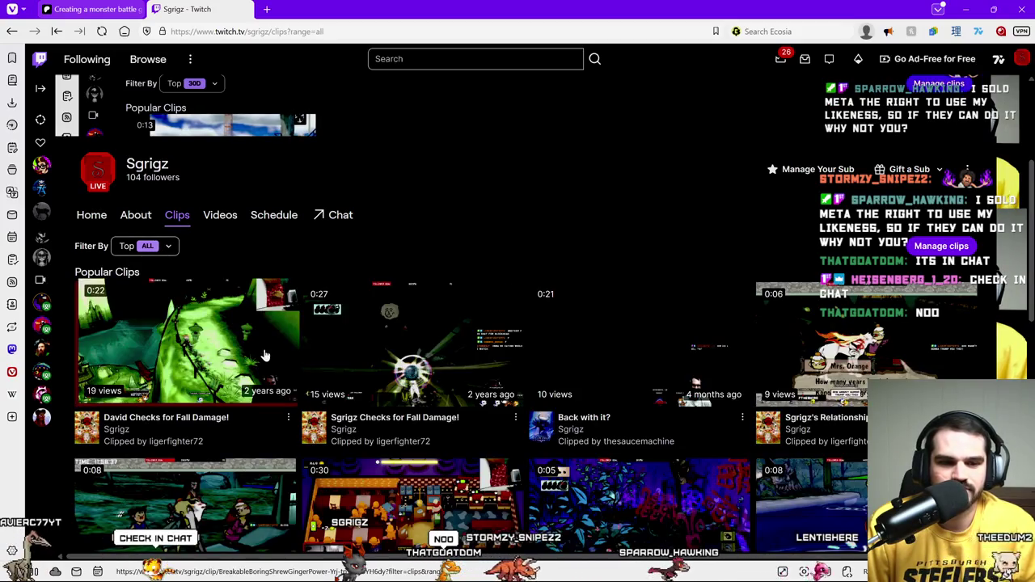
scroll(409, 267, "down", 5)
scroll(401, 324, "down", 5)
scroll(393, 359, "down", 3)
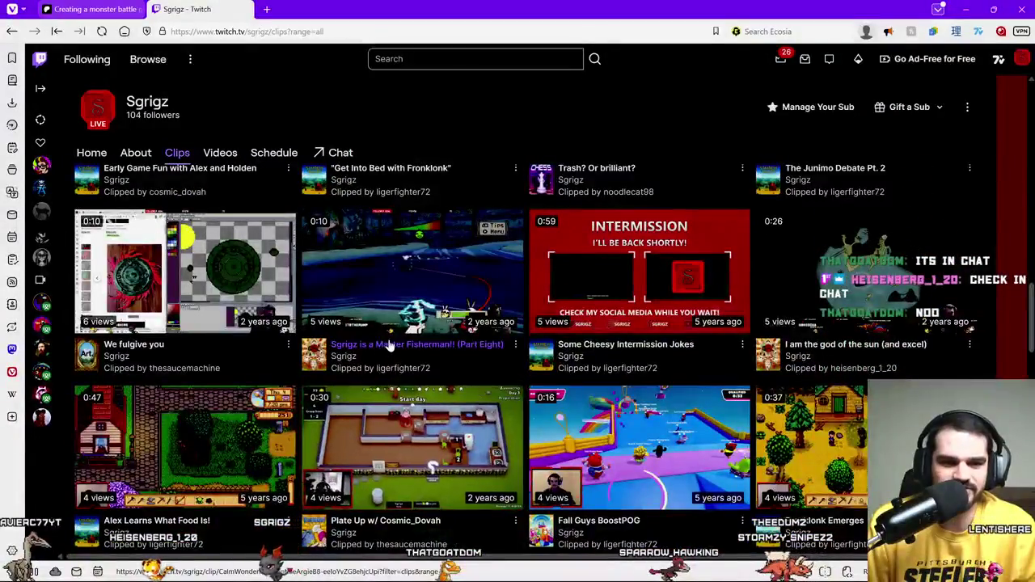
scroll(324, 340, "down", 5)
scroll(299, 316, "up", 10)
scroll(328, 279, "up", 8)
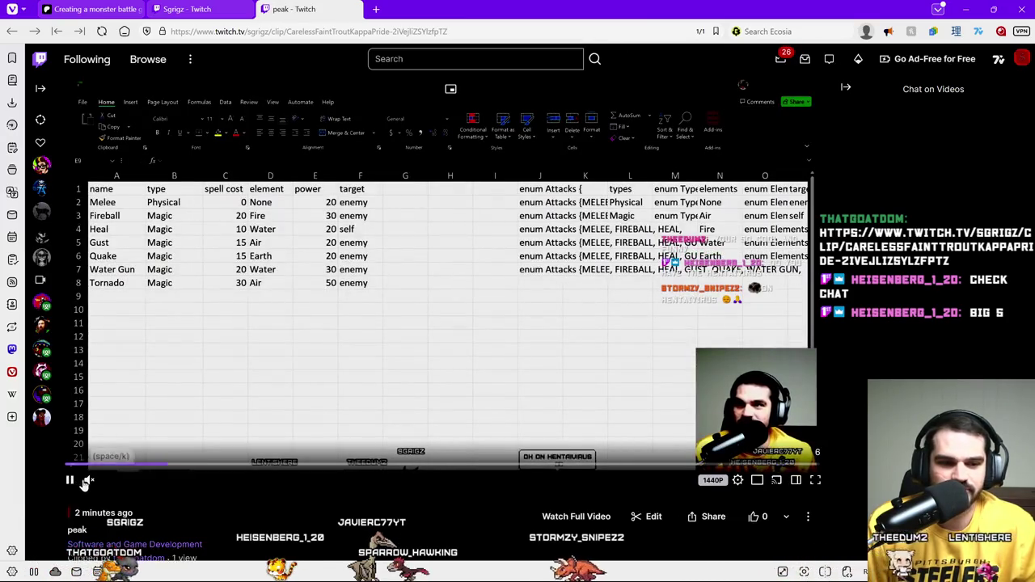
Step: Unmute the peak clip, replay it, then close its tab
left_click(89, 480)
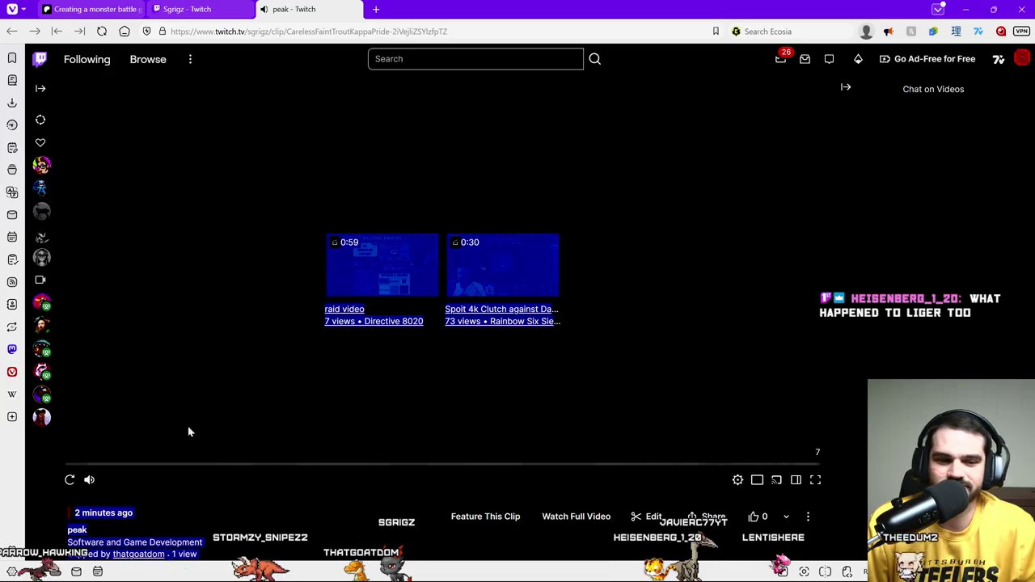
left_click(69, 481)
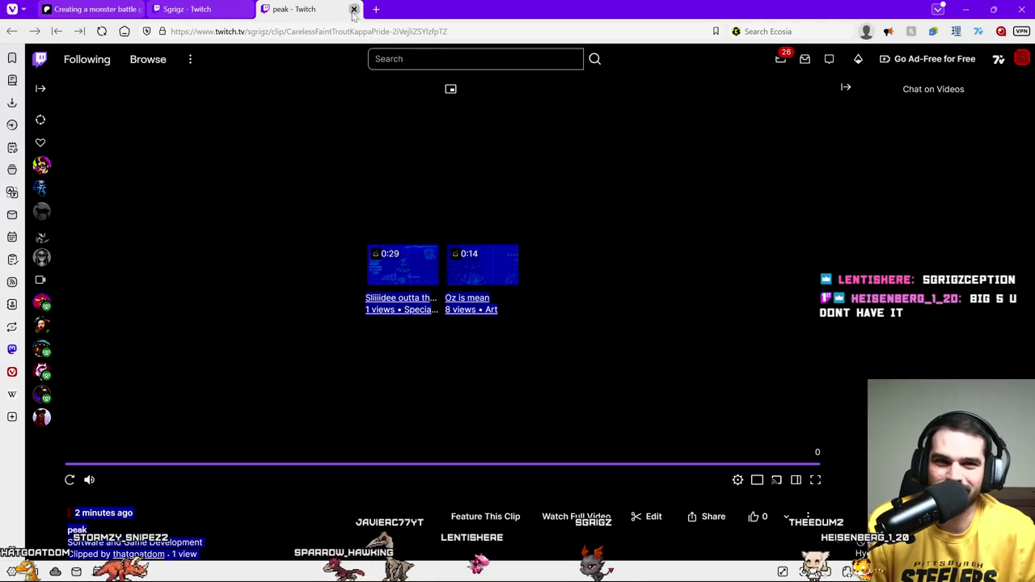
key("ctrl+w")
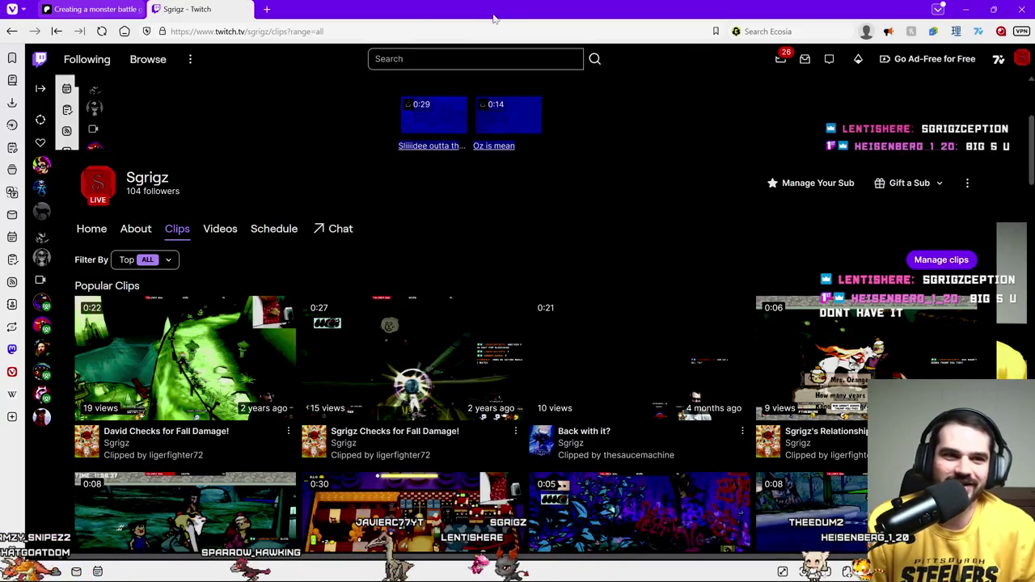
Step: Minimize the browser to bring the Attack Data workbook back into view
left_click(969, 10)
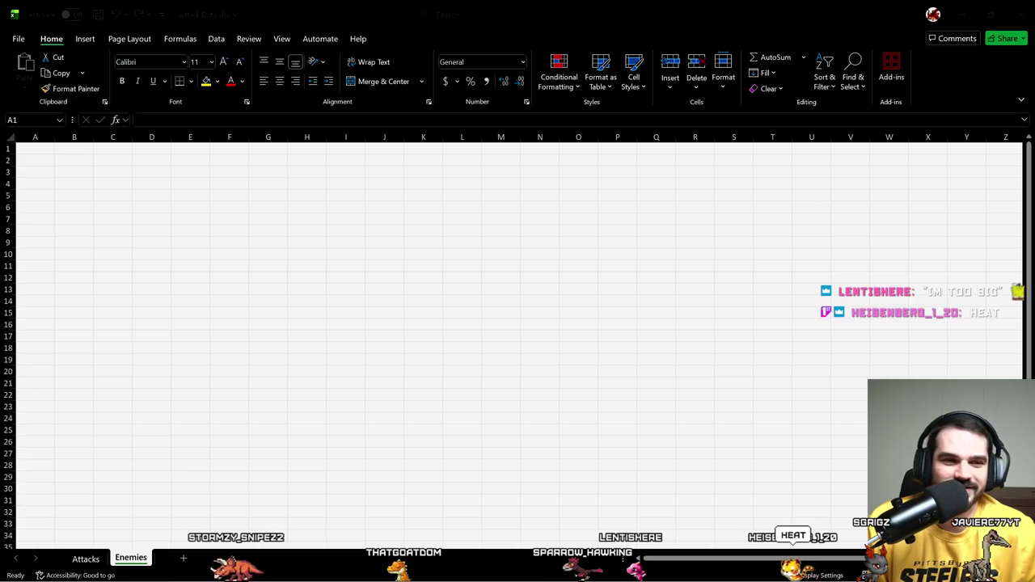
Step: Move the active cell to B1, open the empty Enemies sheet, then return to the Twitch browser
left_click_drag(227, 231, 209, 228)
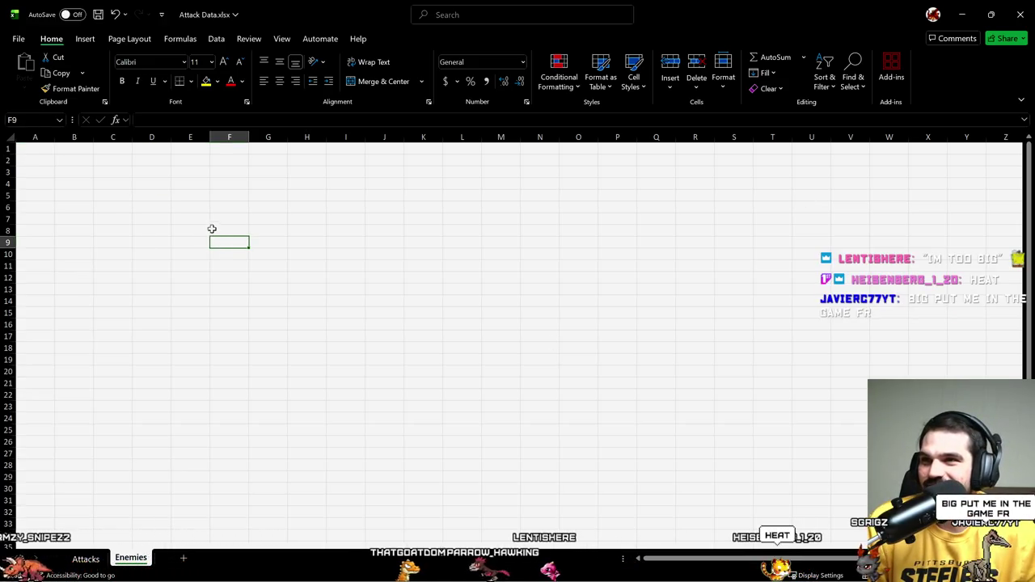
key("Left")
key("Left")
key("Up")
key("Left")
key("Left")
key("Up")
key("Up")
key("Up")
key("Left")
key("Up")
key("Up")
key("Right")
key("Up")
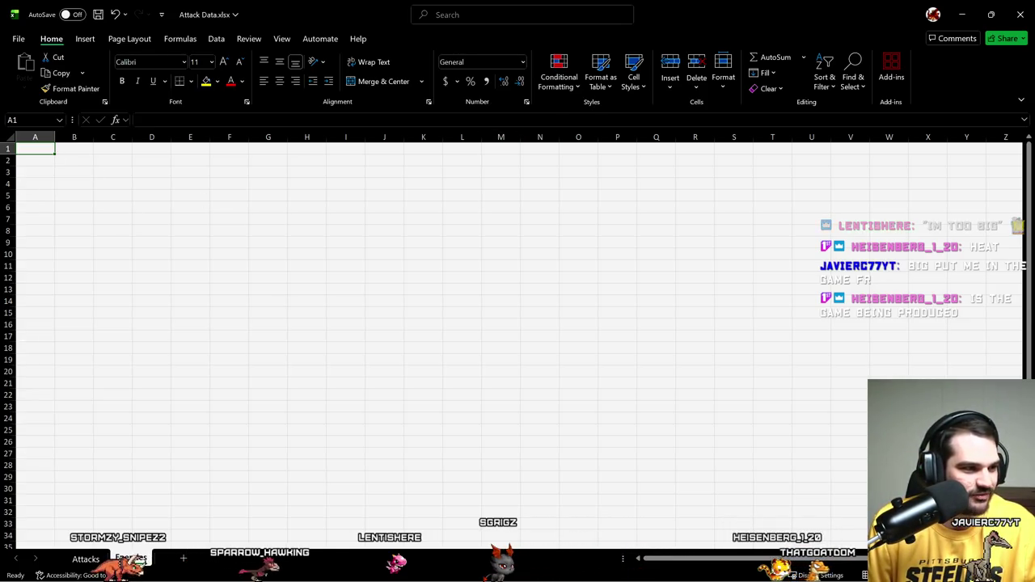
left_click(131, 558)
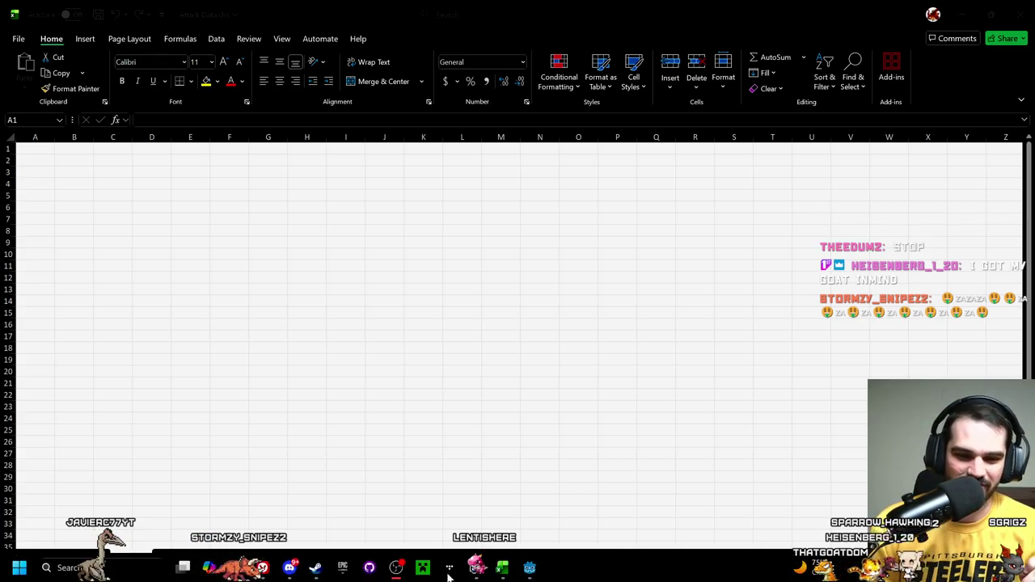
left_click(263, 578)
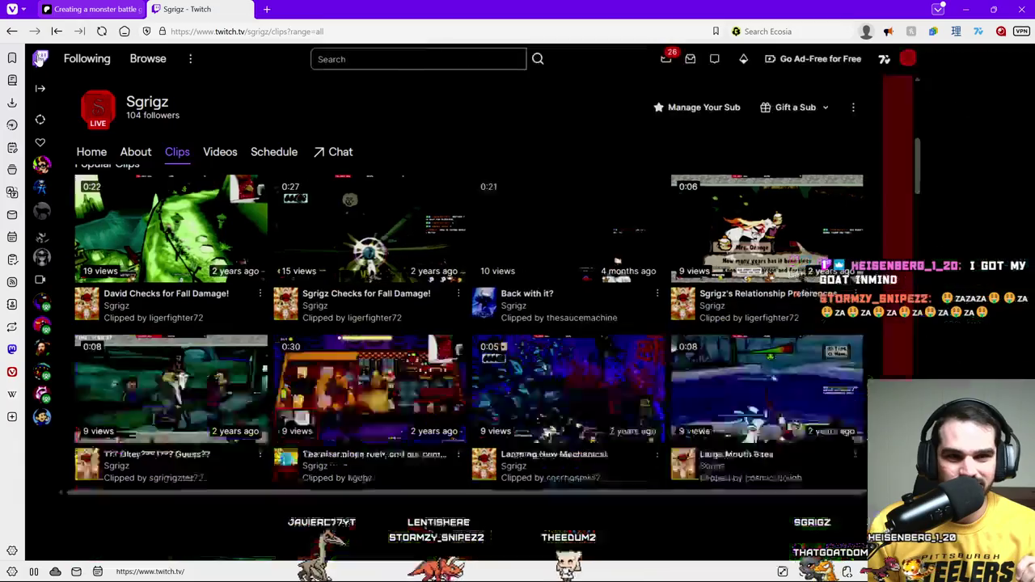
Step: From the Twitch home page, visit your own channel, then open the Creator Dashboard
left_click(38, 59)
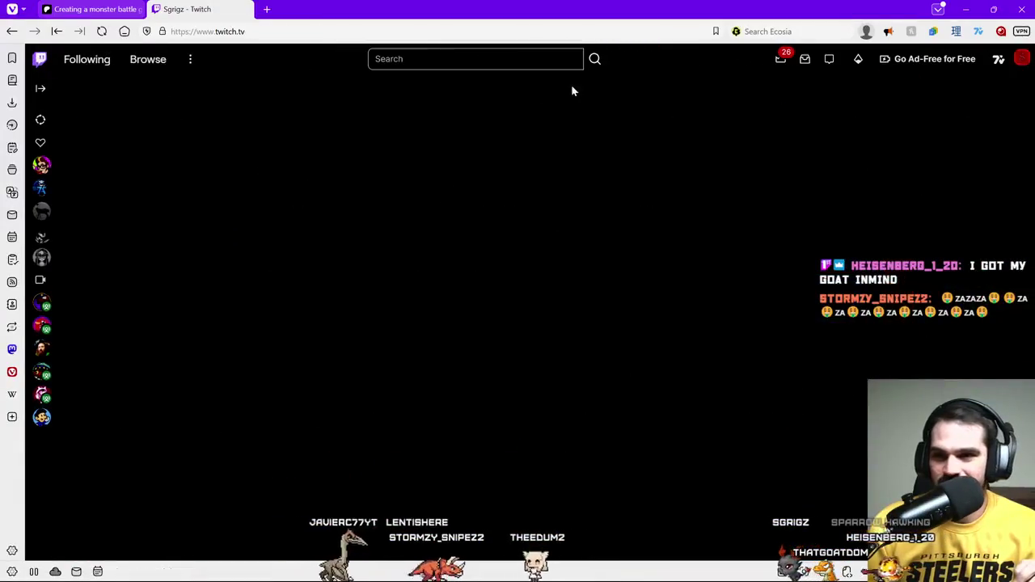
left_click(1024, 59)
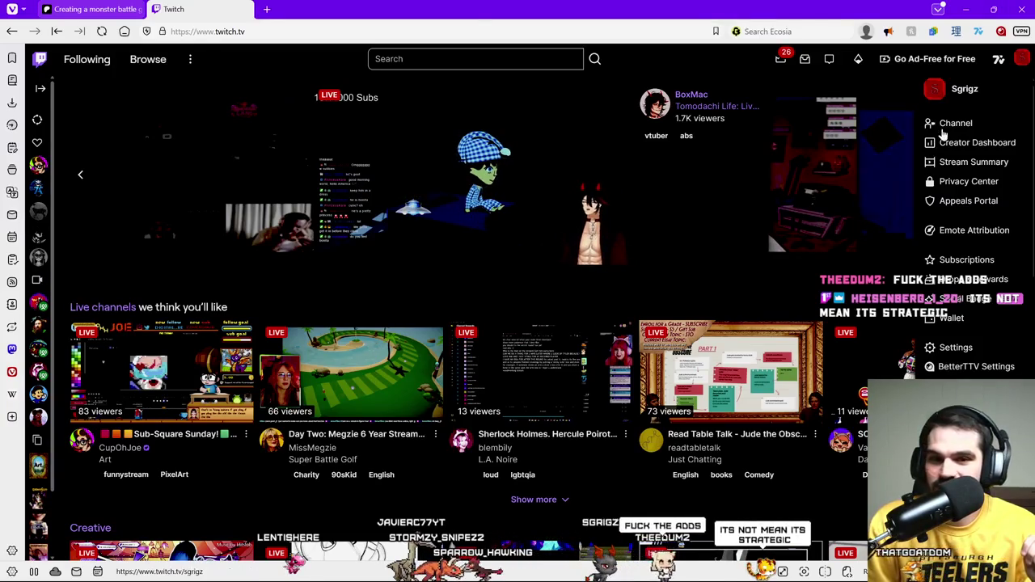
left_click(958, 128)
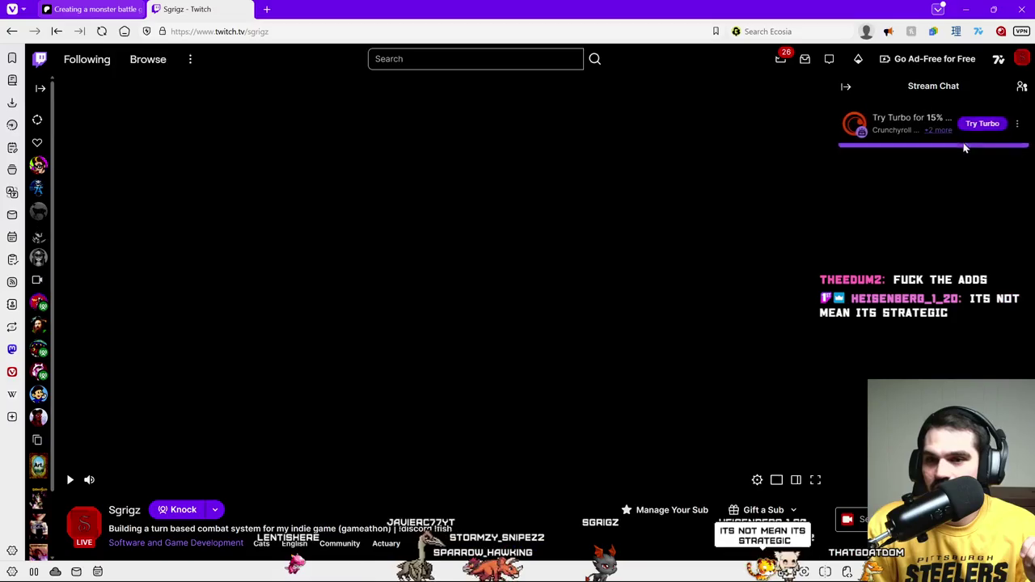
left_click(1021, 58)
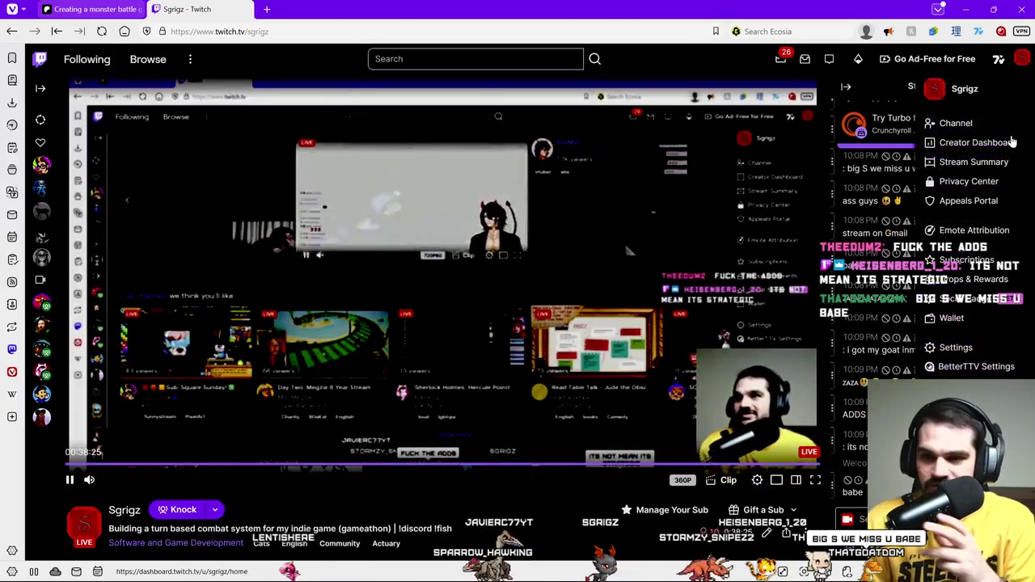
left_click(914, 141)
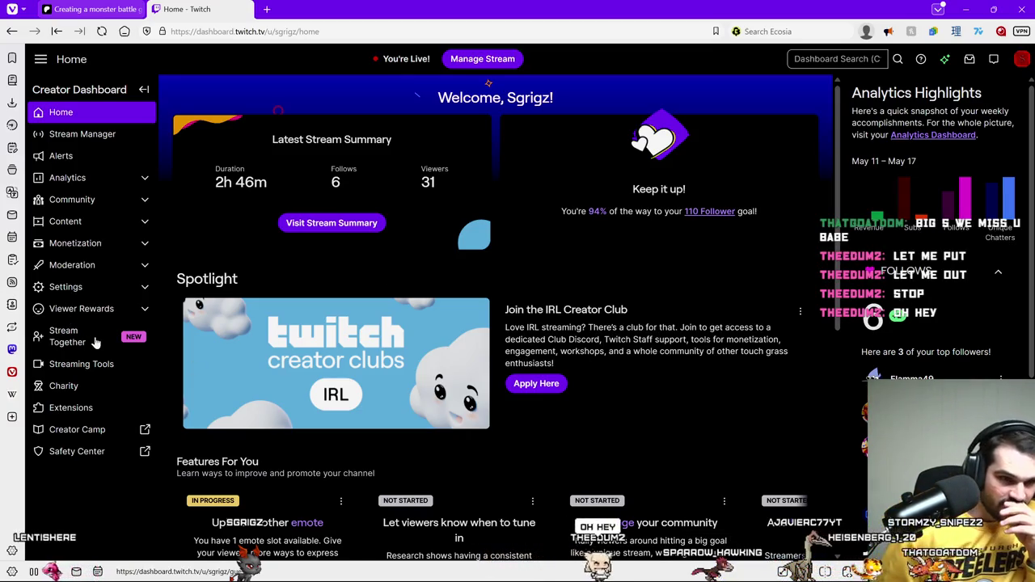
Step: Go to Viewer Rewards > Channel Points and open the Manage Power-ups & Channel Points page
left_click(97, 309)
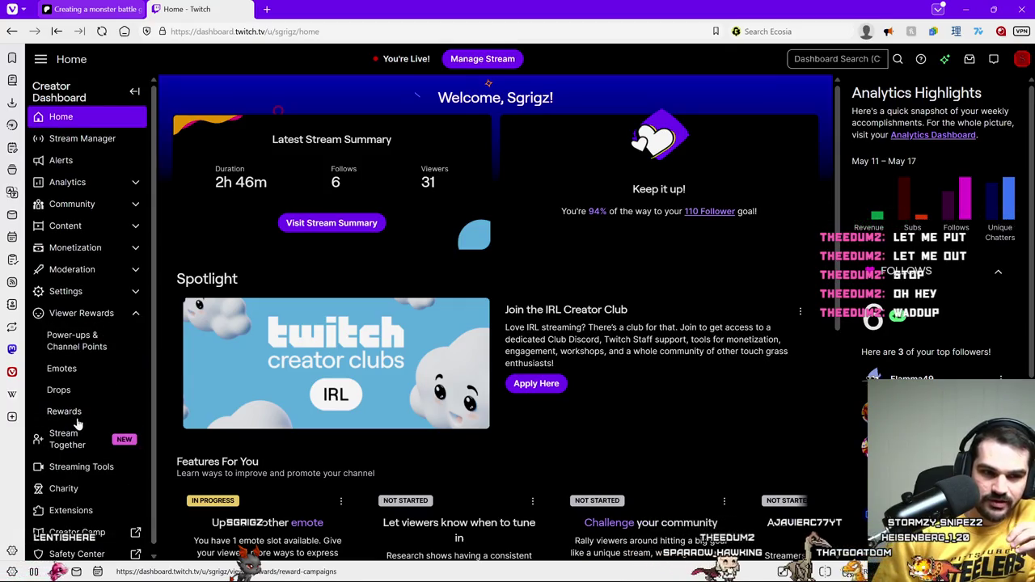
left_click(76, 414)
left_click(67, 335)
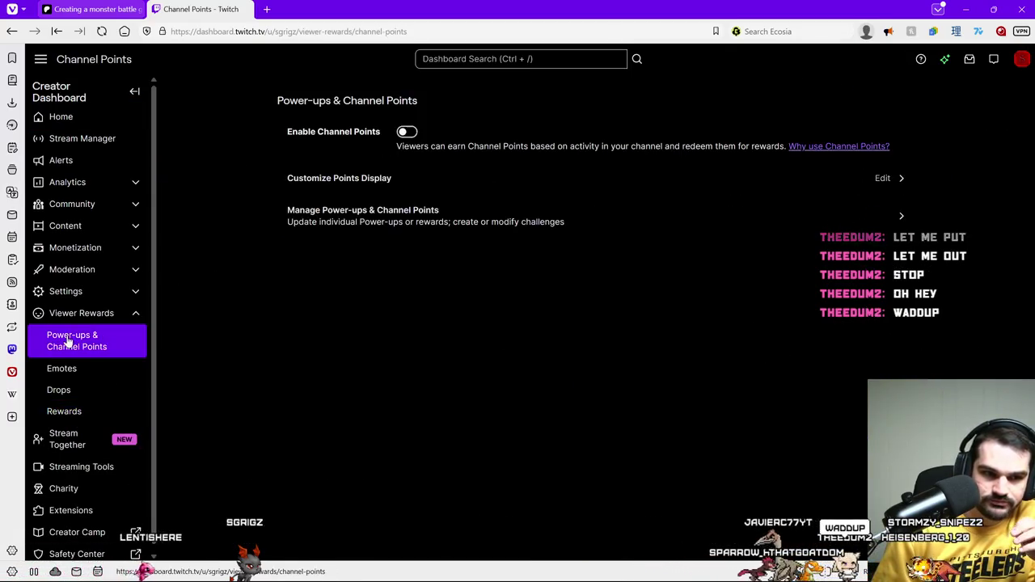
left_click(511, 224)
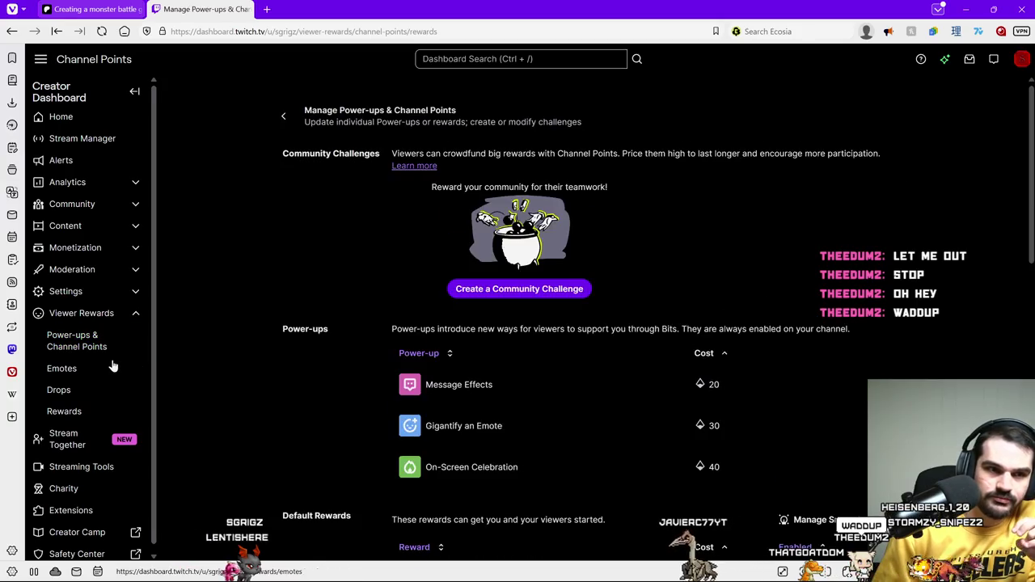
Step: Scroll down to Custom Rewards and edit the Ad Time reward
scroll(587, 376, "down", 4)
scroll(587, 376, "down", 2)
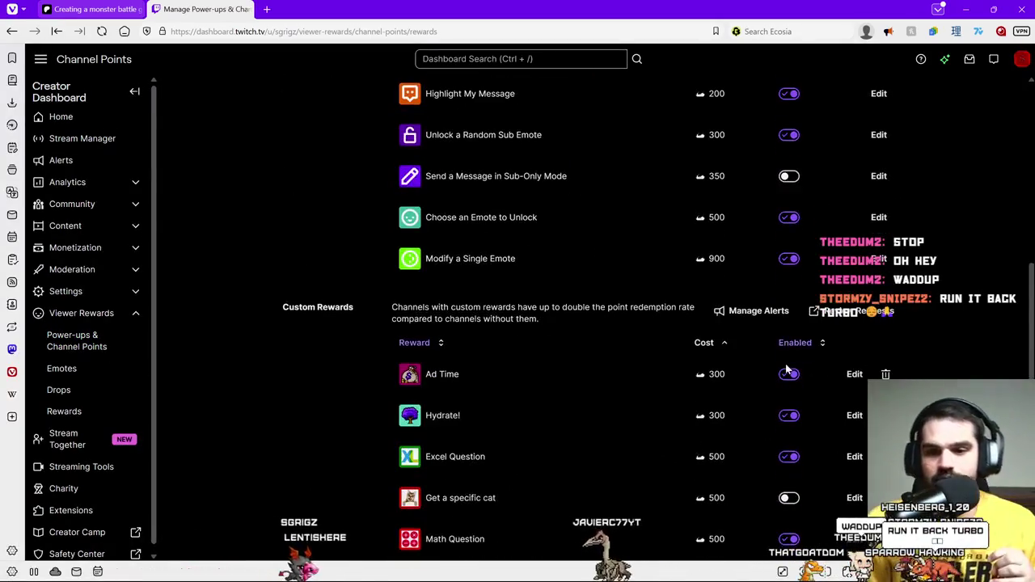
scroll(805, 334, "down", 1)
scroll(805, 334, "down", 1)
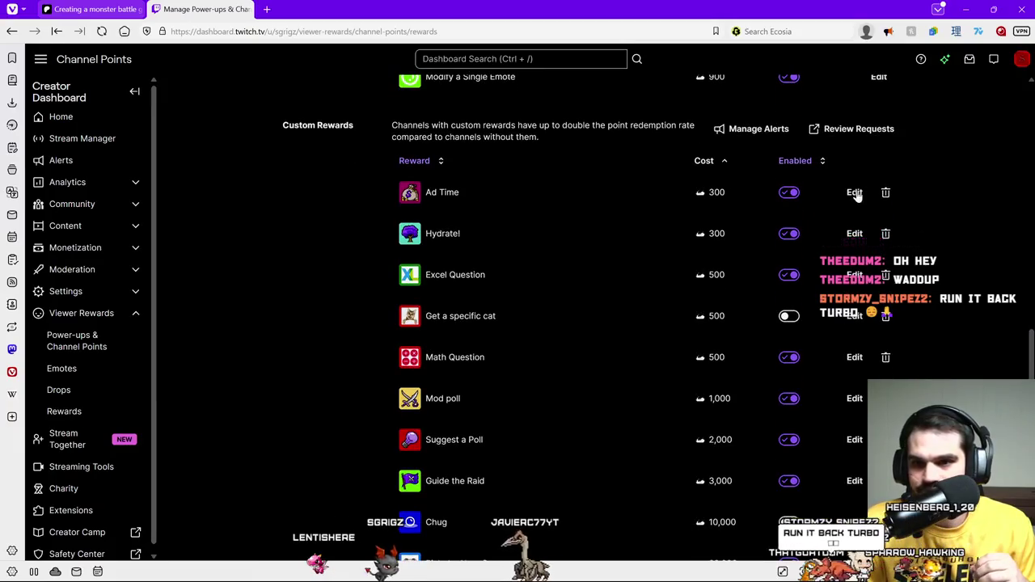
left_click(855, 192)
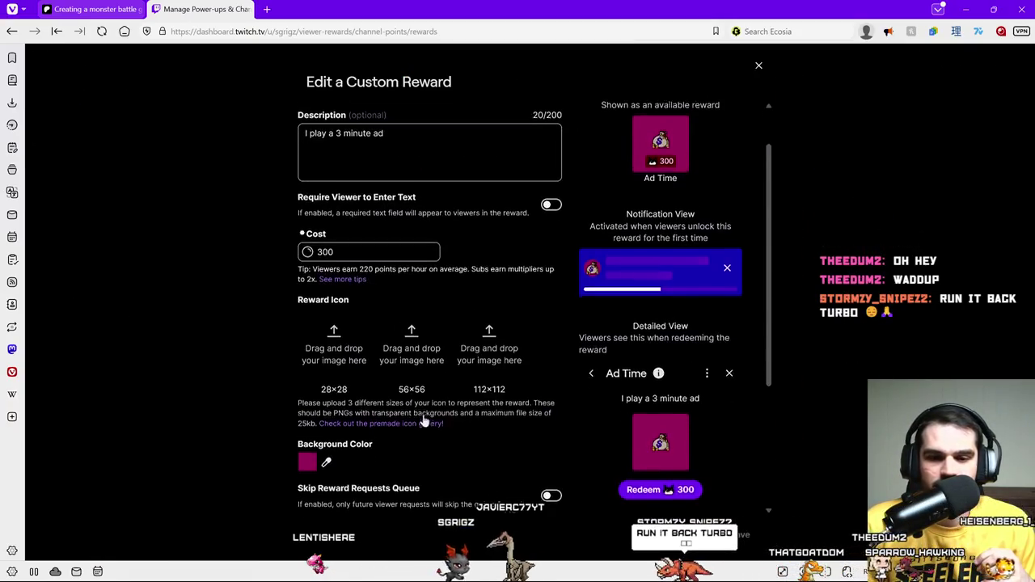
Step: Set the Ad Time reward's redemption cooldown to 20 minutes
scroll(372, 334, "down", 3)
scroll(486, 333, "down", 1)
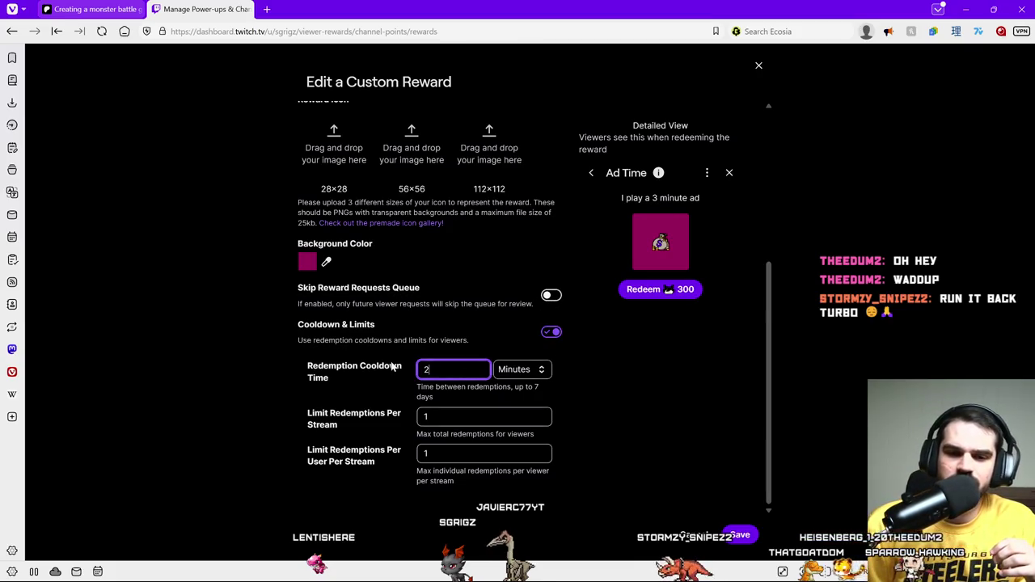
type("0")
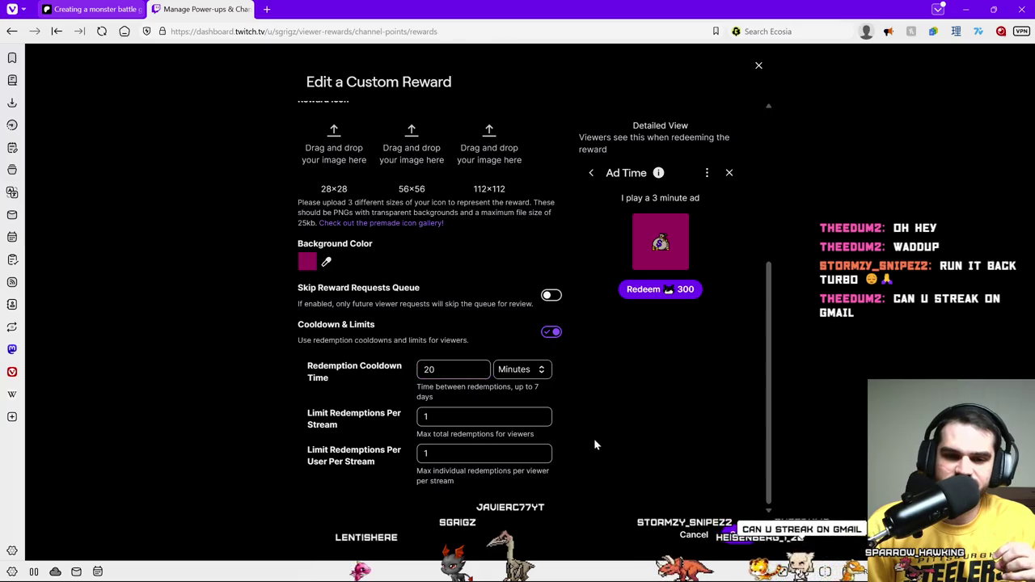
left_click(656, 480)
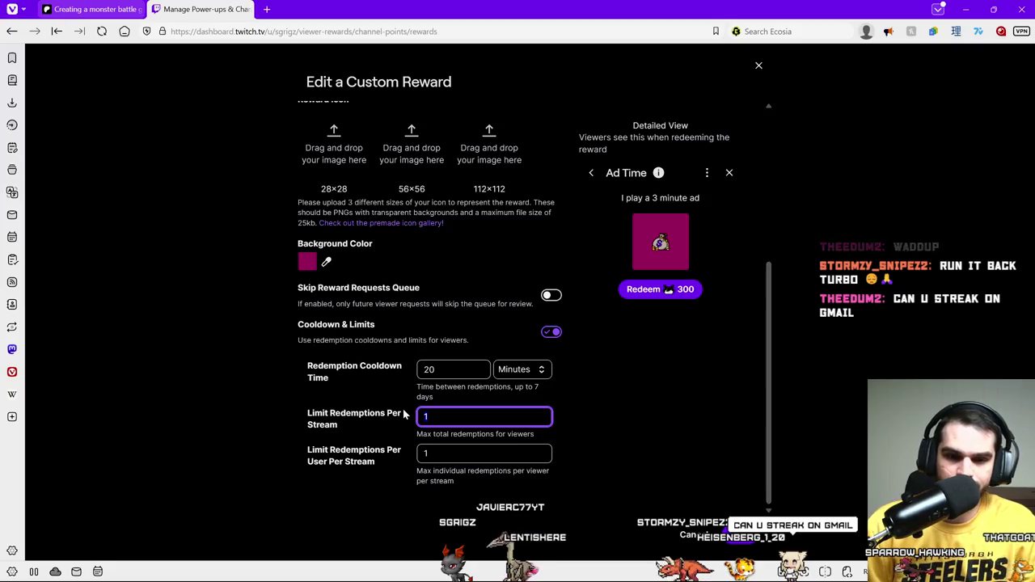
Step: Set both the per-stream and per-user redemption limits to 0
key("BackSpace")
type("0")
key("Tab")
type("0")
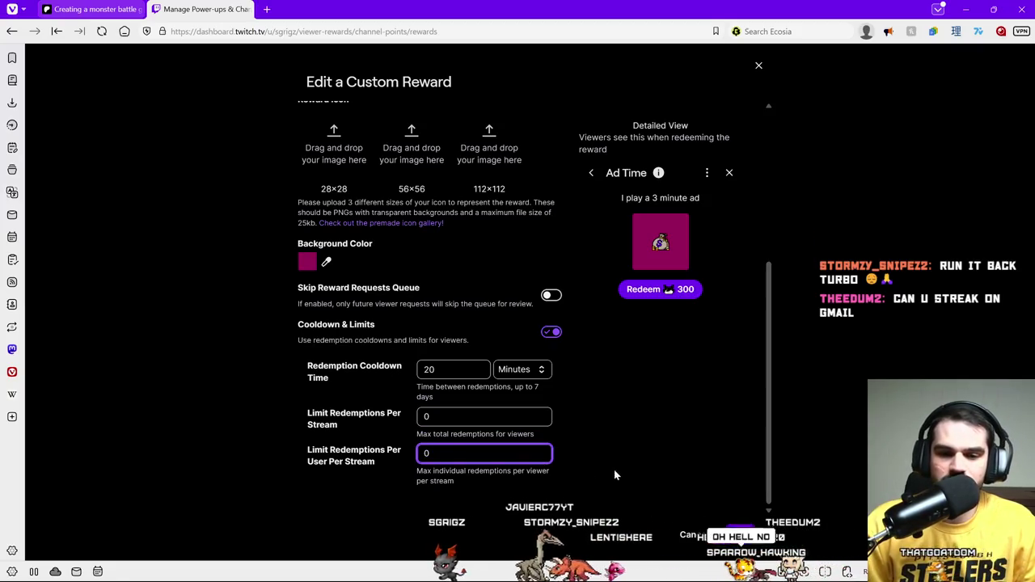
left_click(728, 526)
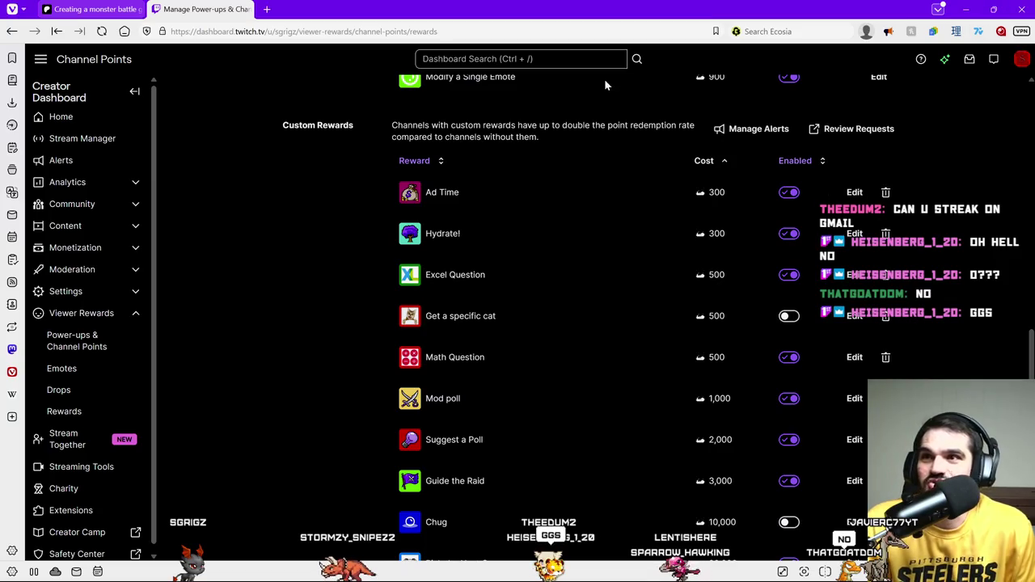
Step: Return to Excel's Enemies sheet at cell A1, then bring back Twitch Channel Points maximized
key("alt+Tab")
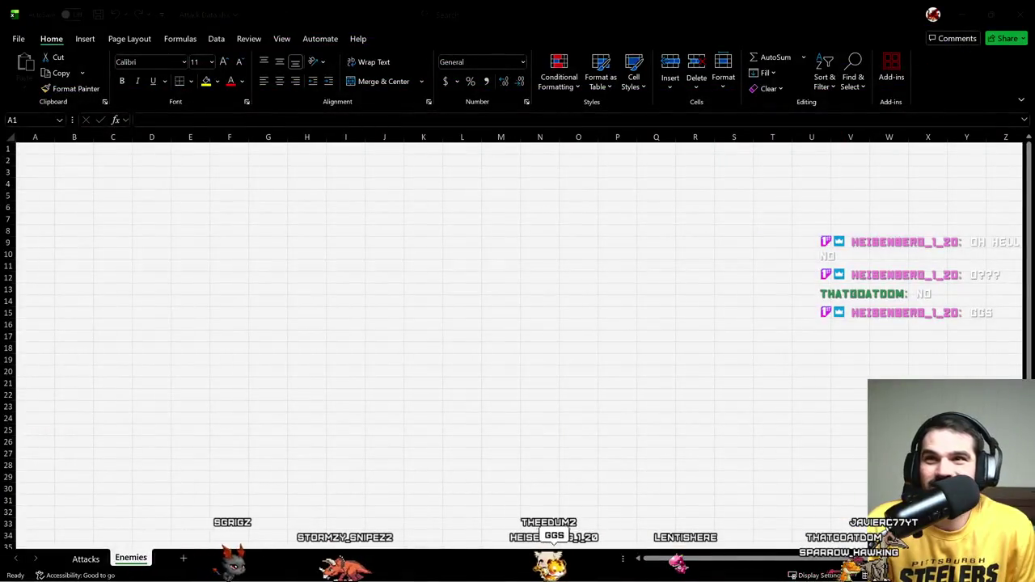
left_click(361, 244)
key("Up")
key("Left")
key("Up")
key("Up")
key("Up")
key("Up")
key("ctrl+Home")
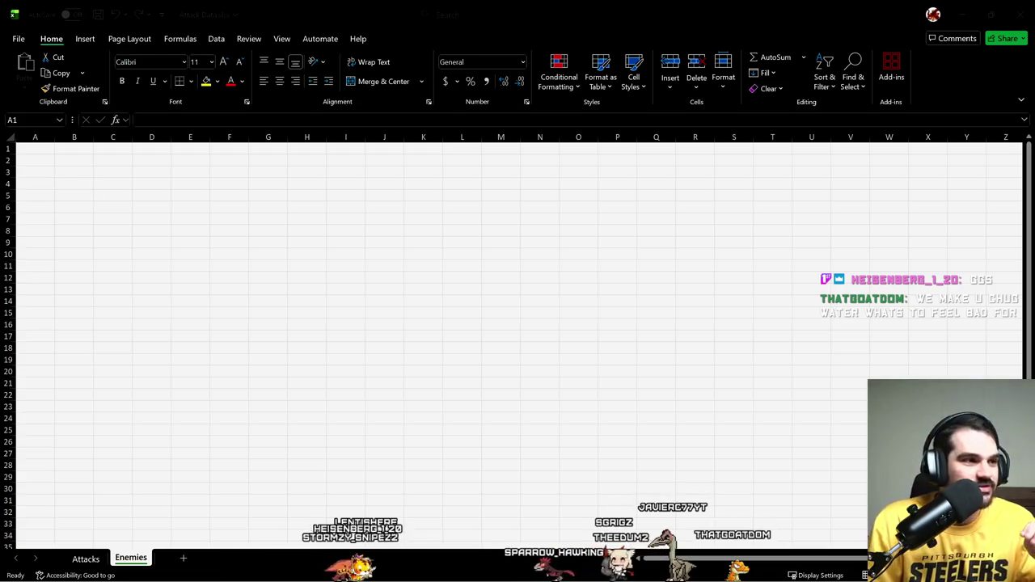
key("alt+Tab")
double_click(605, 179)
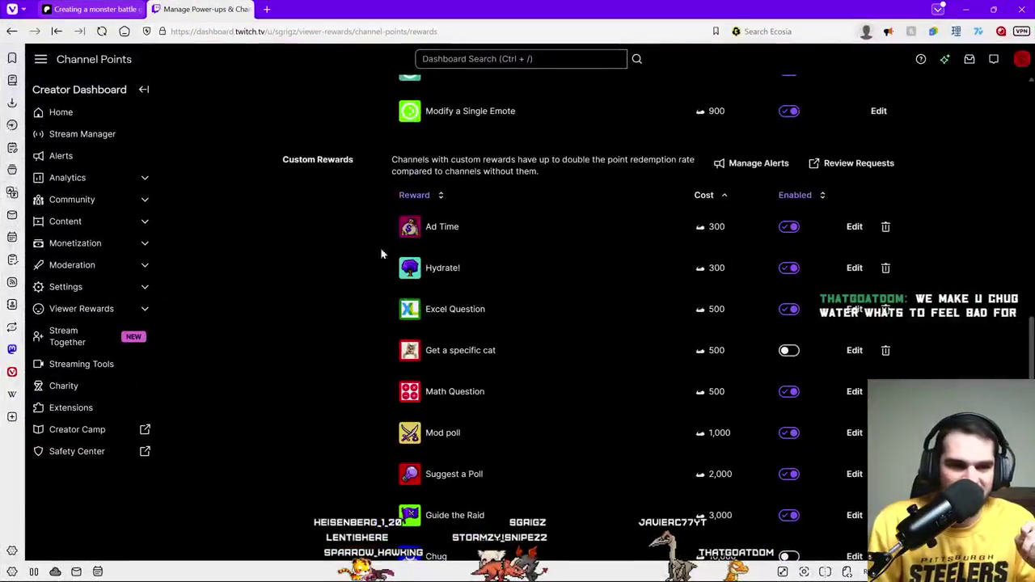
Step: In the Ads Manager, set ad minutes per hour to 3
left_click(95, 246)
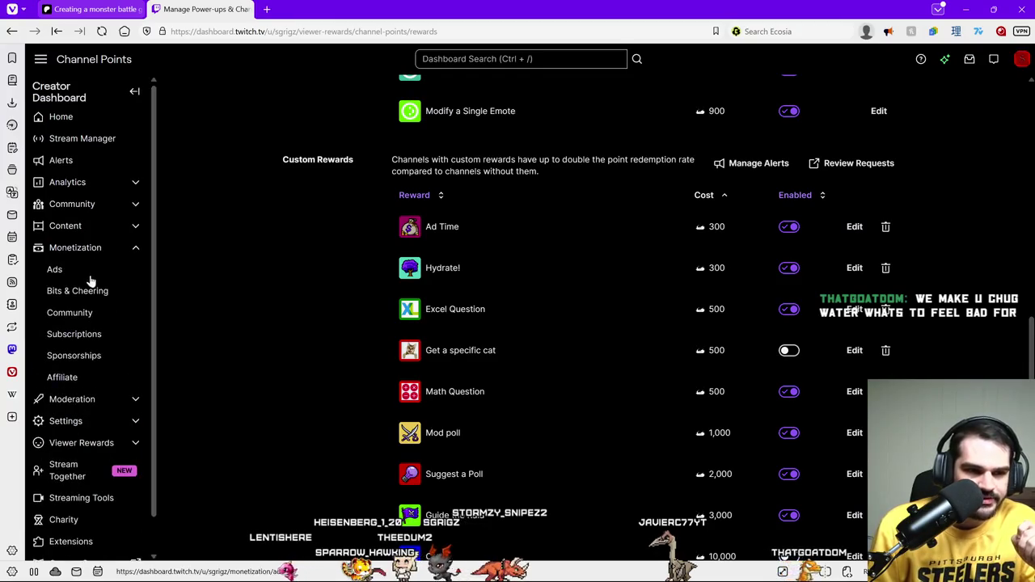
left_click(85, 270)
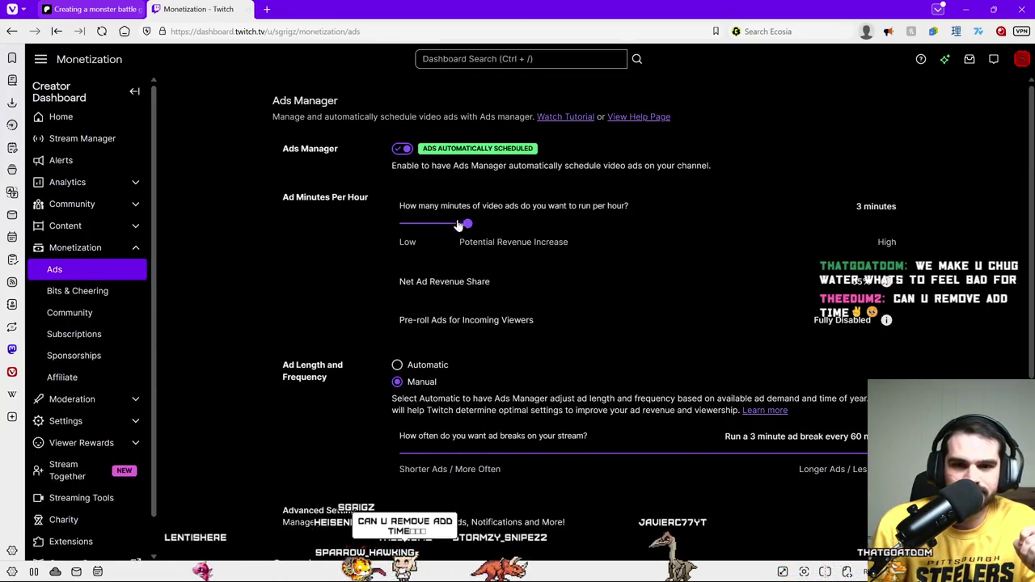
left_click_drag(738, 222, 897, 232)
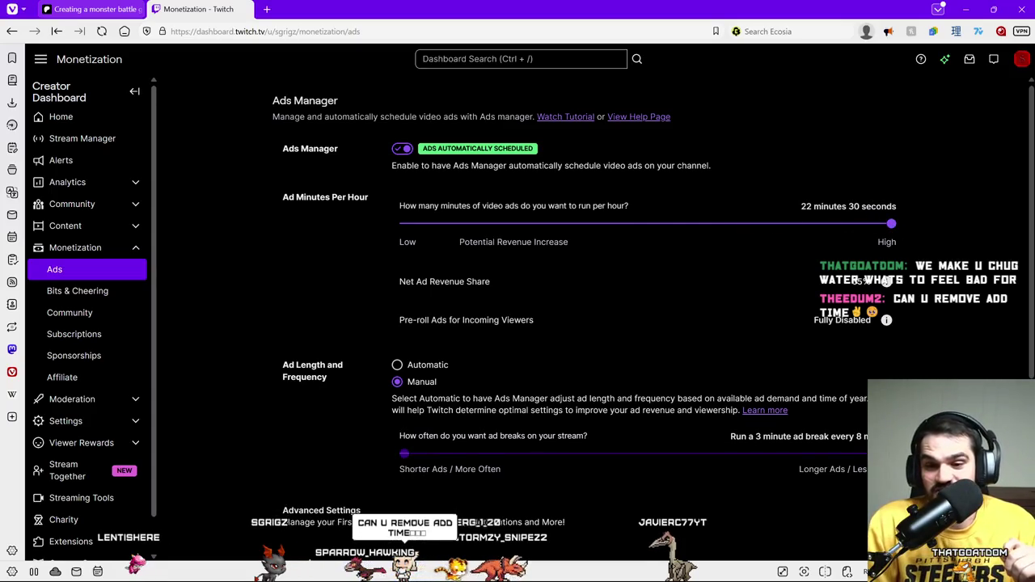
triple_click(897, 202)
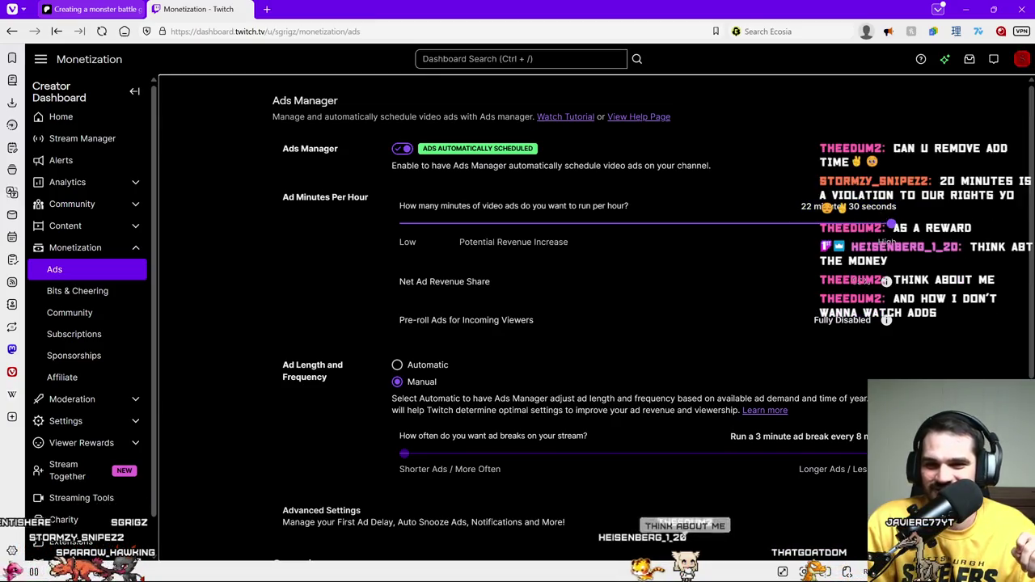
mouse_move(502, 224)
left_mouse_down()
mouse_move(545, 225)
mouse_move(525, 233)
left_mouse_up()
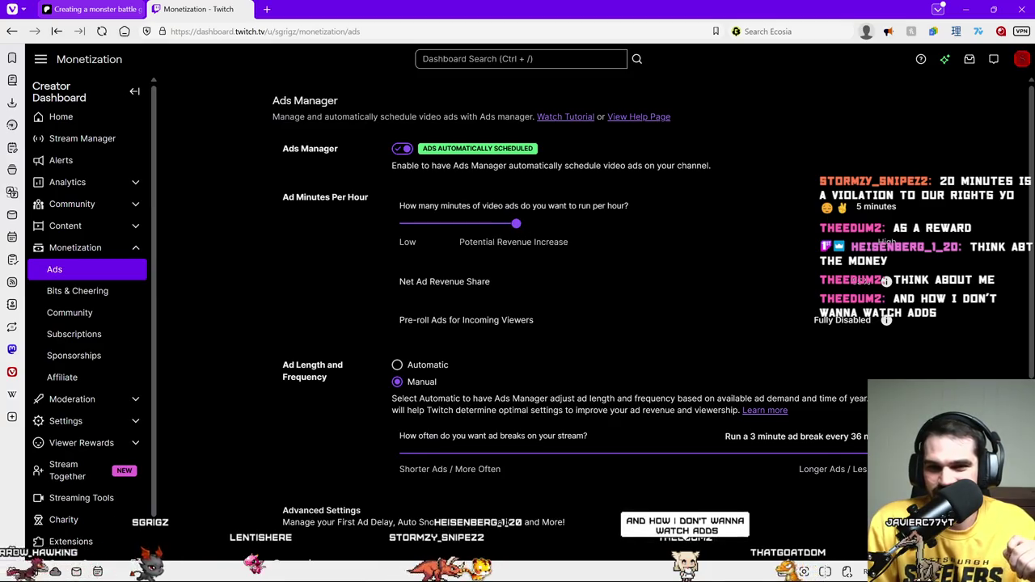
mouse_move(668, 154)
left_mouse_down()
mouse_move(532, 235)
mouse_move(454, 224)
left_mouse_up()
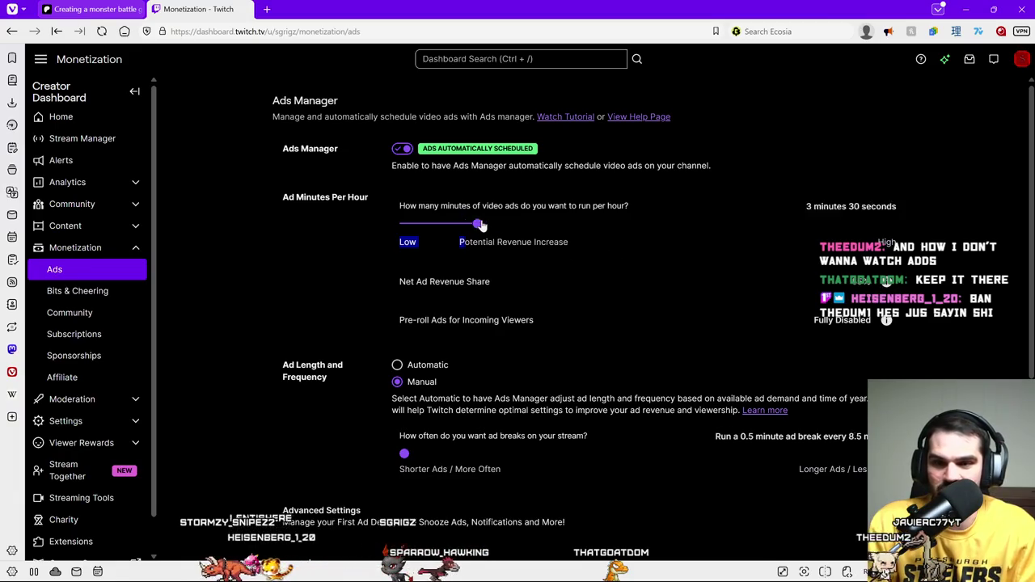
left_click_drag(479, 224, 684, 234)
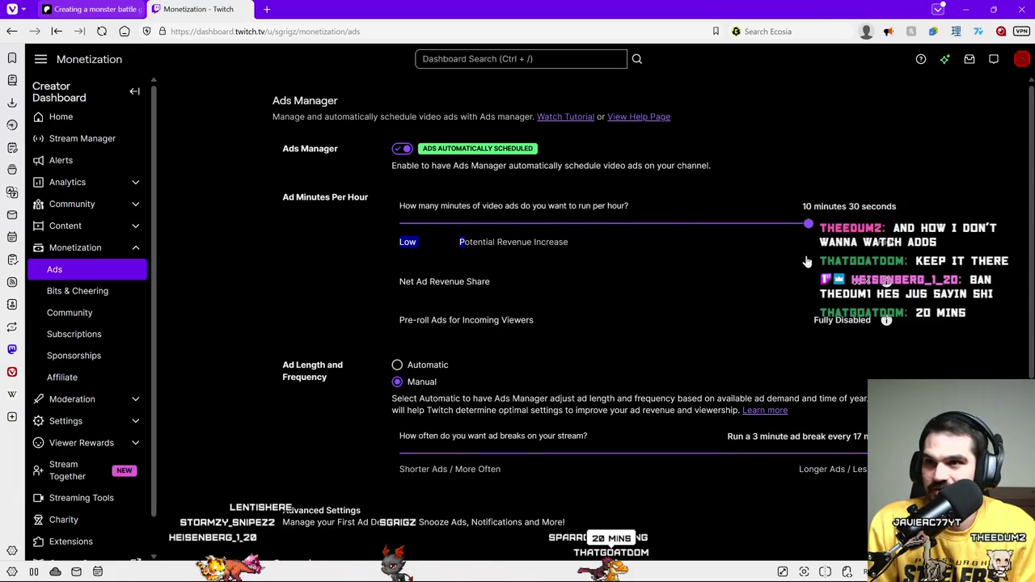
left_click_drag(807, 262, 676, 259)
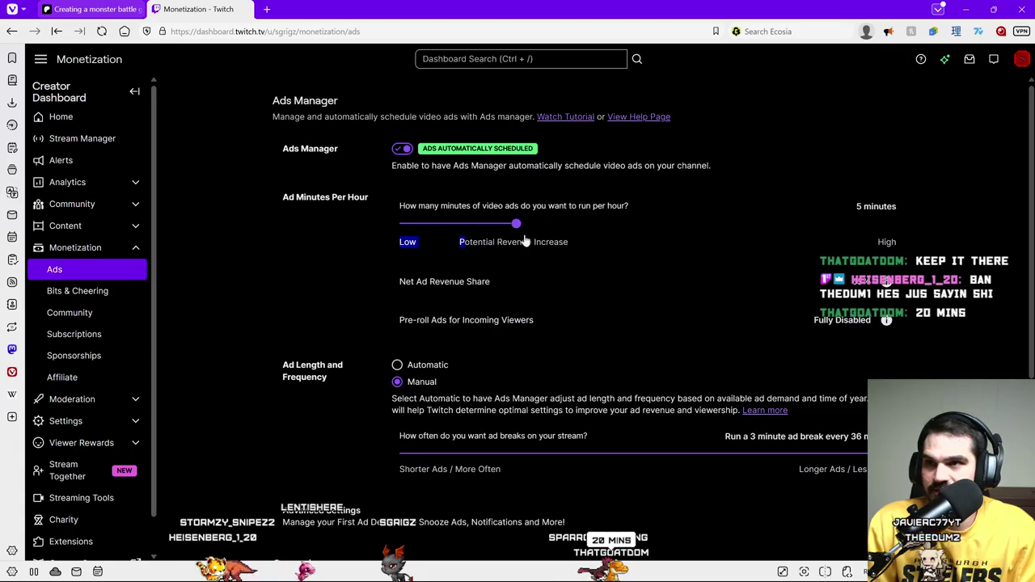
mouse_move(482, 241)
left_mouse_down()
mouse_move(405, 231)
mouse_move(468, 225)
left_mouse_up()
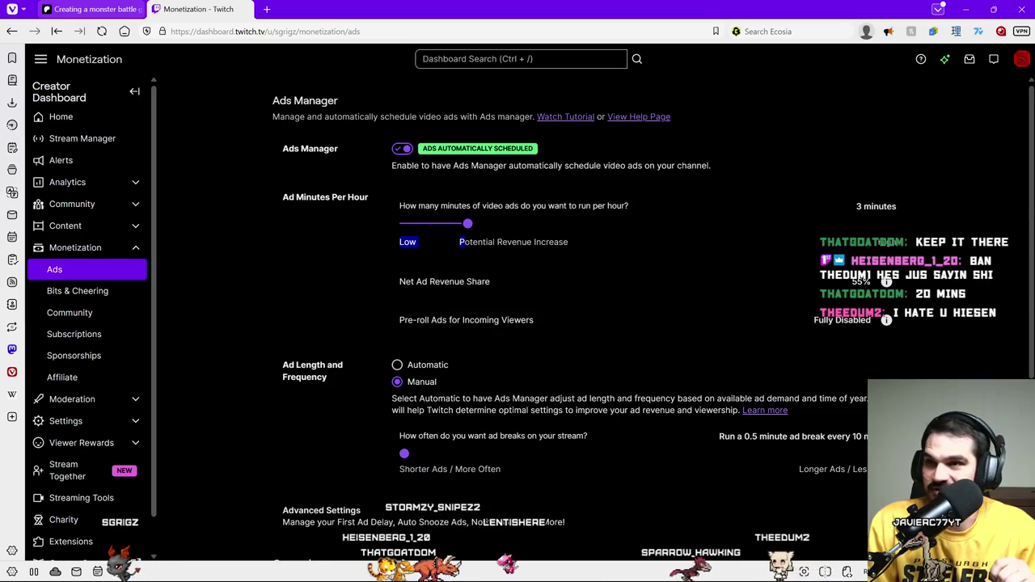
left_click_drag(817, 320, 857, 320)
left_click(860, 326)
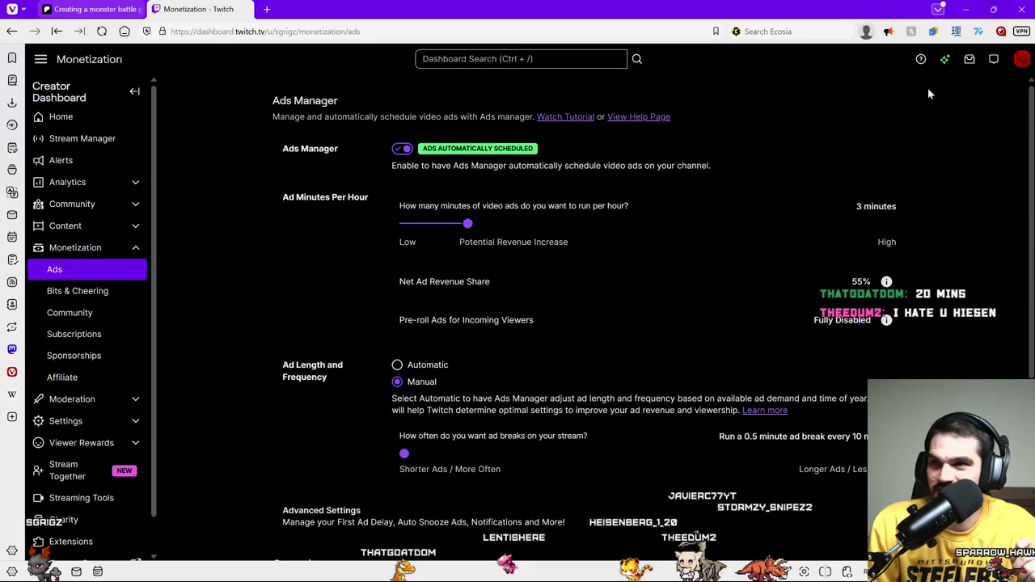
mouse_move(886, 281)
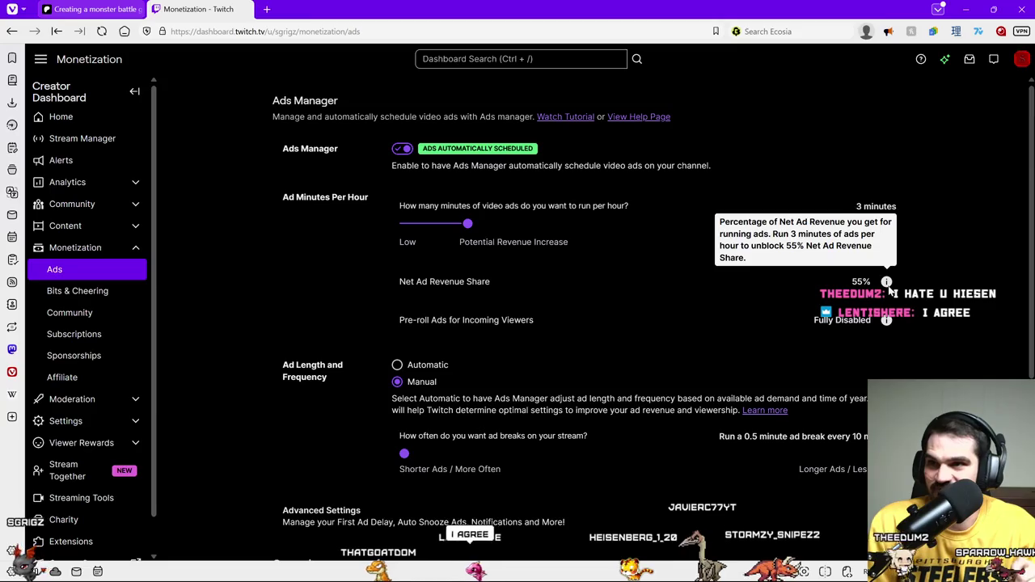
Step: Keep ad breaks at one every 60 minutes and open Advanced Settings
scroll(811, 270, "down", 1)
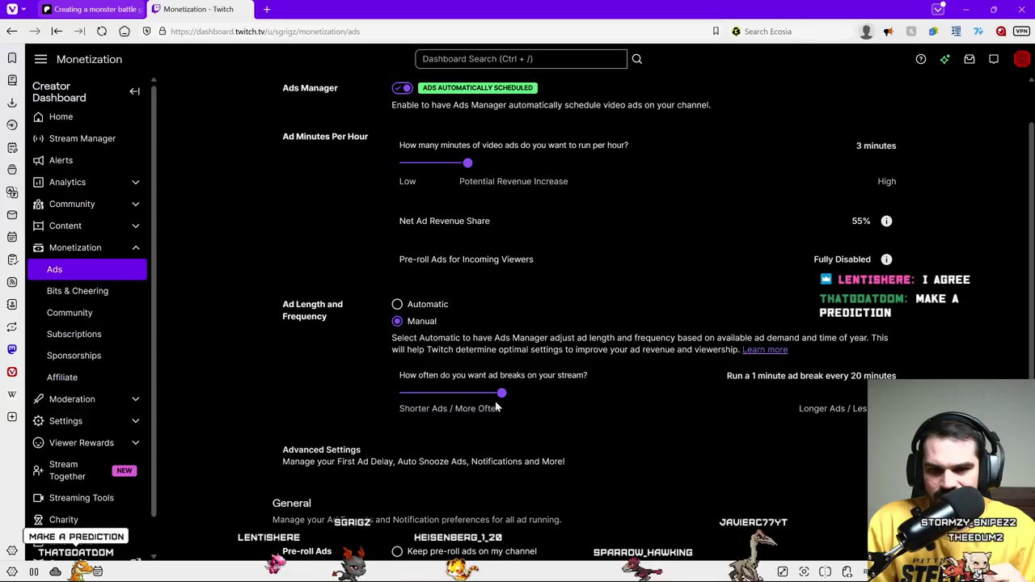
left_click_drag(504, 391, 864, 433)
mouse_move(867, 393)
left_mouse_down()
mouse_move(405, 393)
mouse_move(867, 393)
left_mouse_up()
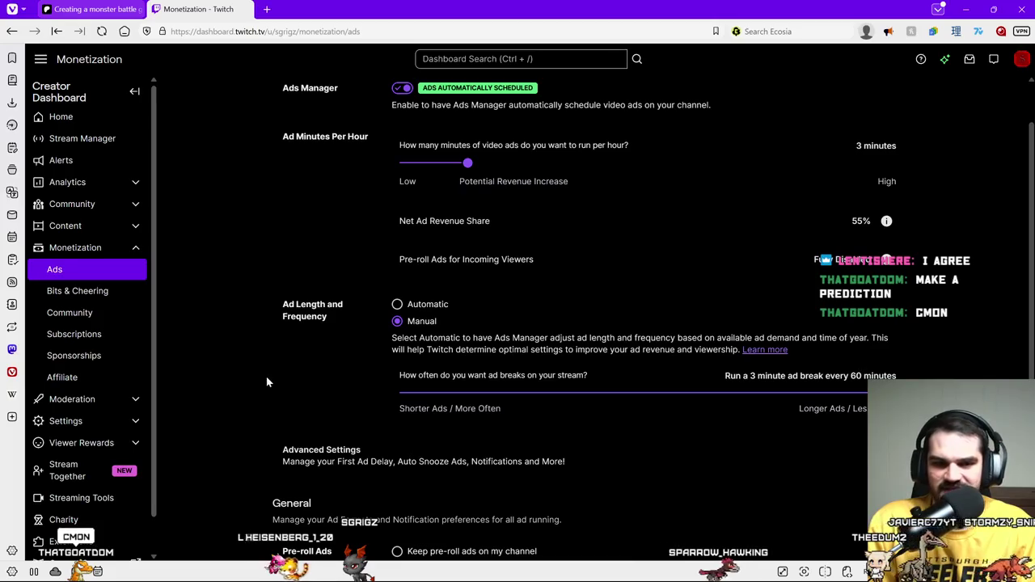
scroll(291, 388, "down", 3)
left_click(419, 335)
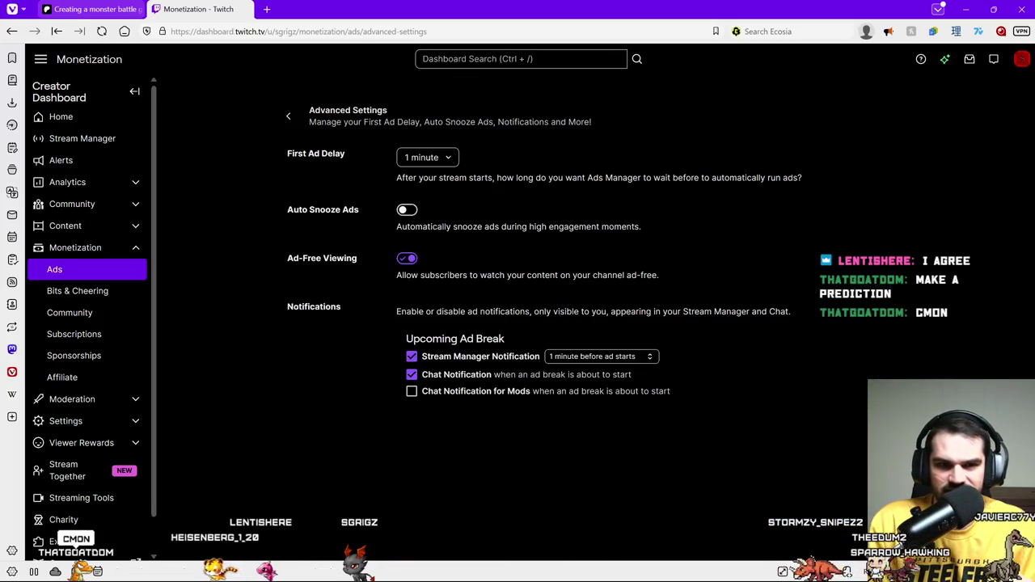
Step: Leave the First Ad Delay unchanged, go back to Ads, then to the dashboard Home
left_click(426, 159)
left_click(433, 185)
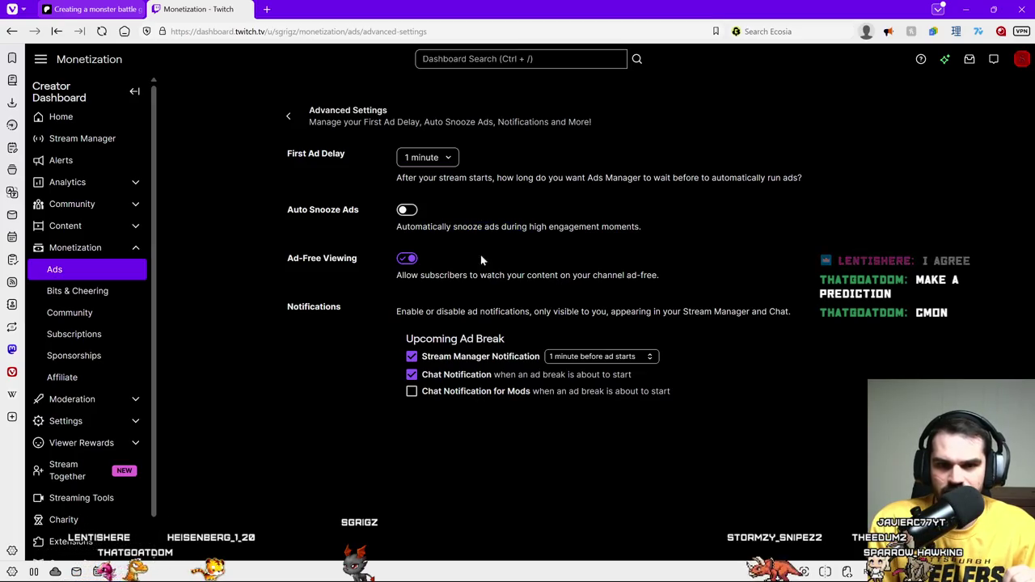
left_click_drag(458, 312, 558, 312)
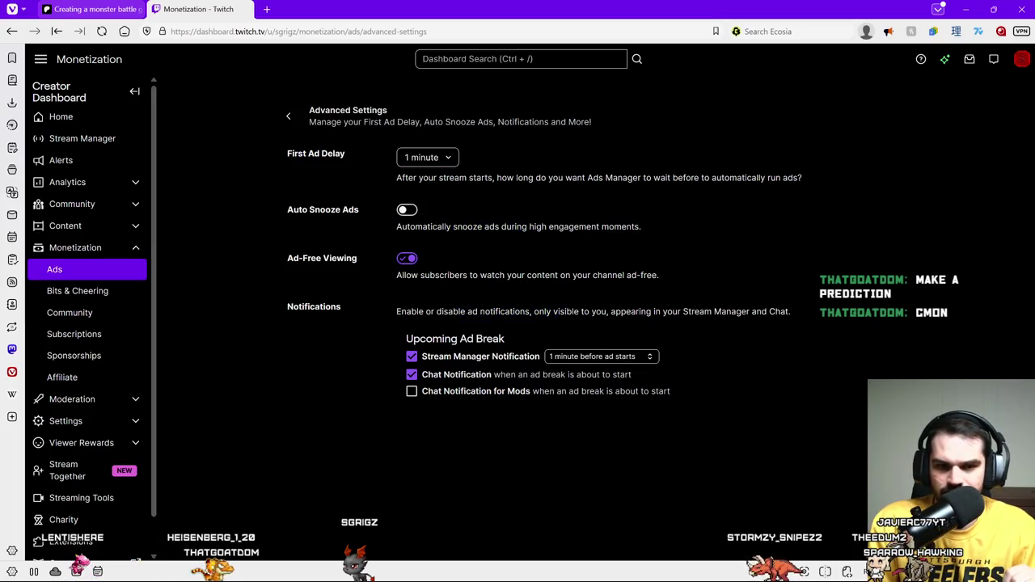
left_click(289, 120)
scroll(359, 267, "down", 3)
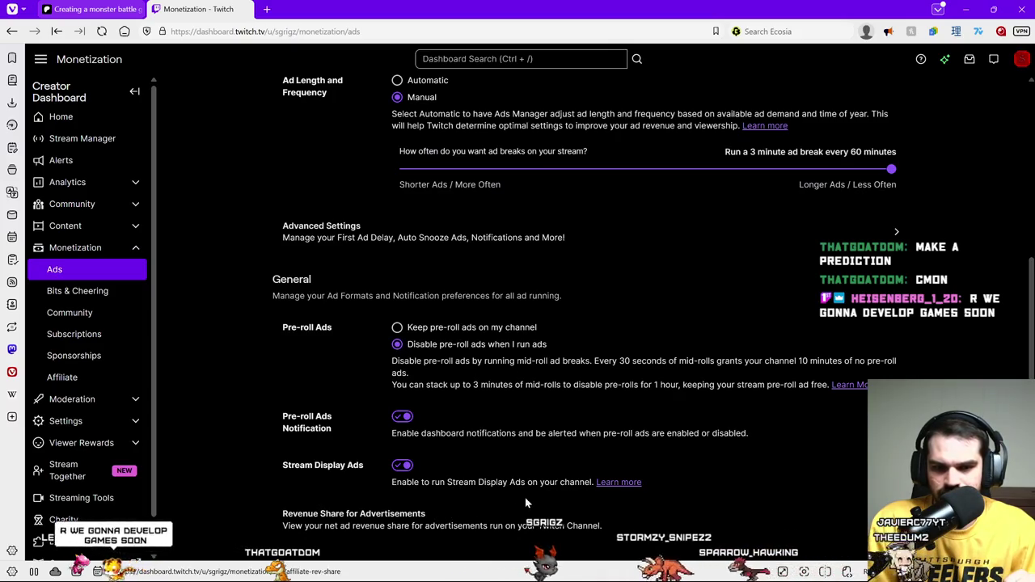
scroll(358, 305, "up", 3)
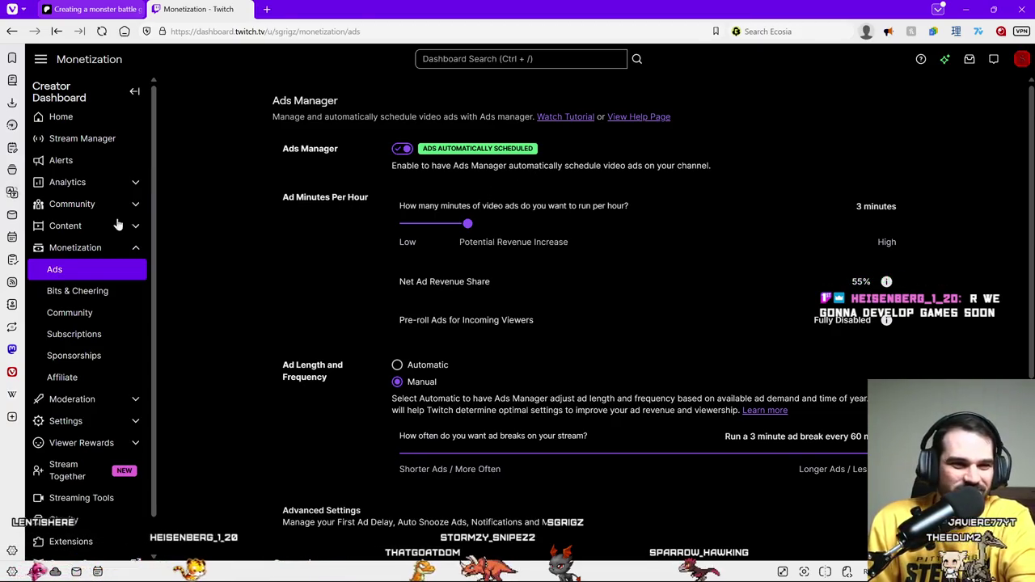
left_click(74, 118)
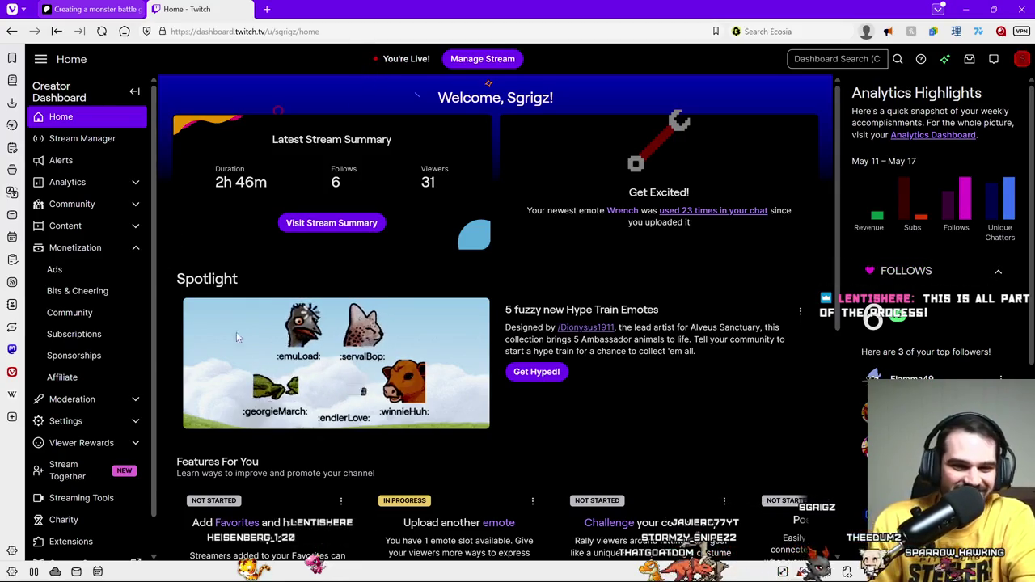
Step: Minimize the browser with Win+Down and make the Excel Enemies sheet active
scroll(236, 332, "down", 4)
scroll(577, 393, "up", 3)
scroll(761, 380, "down", 3)
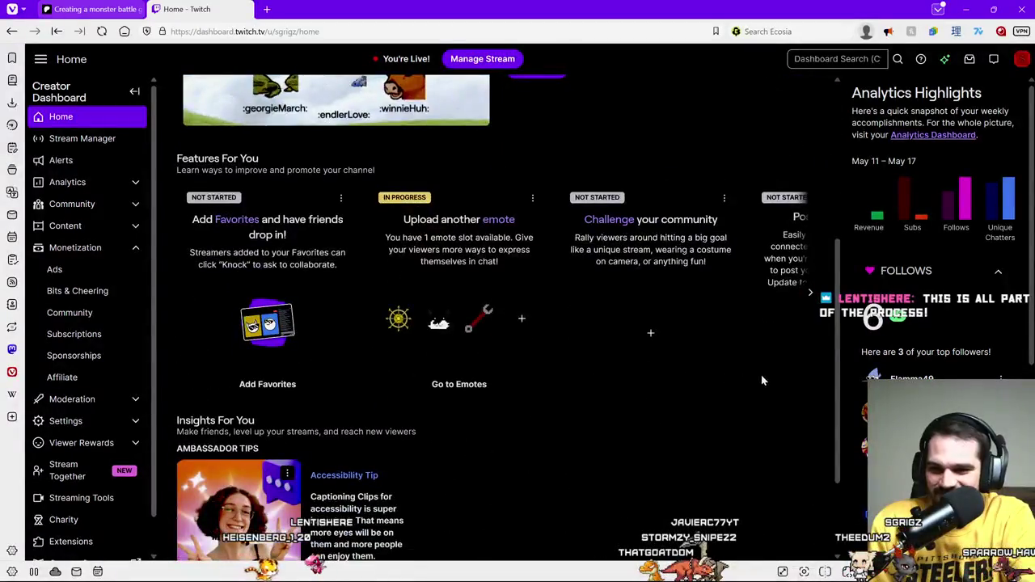
scroll(744, 441, "up", 4)
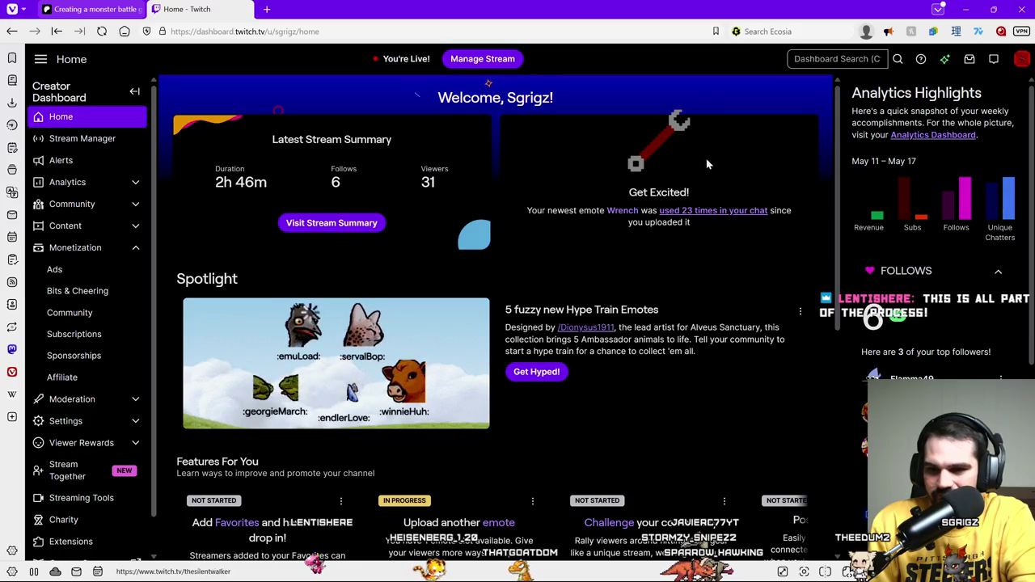
key("super+Down")
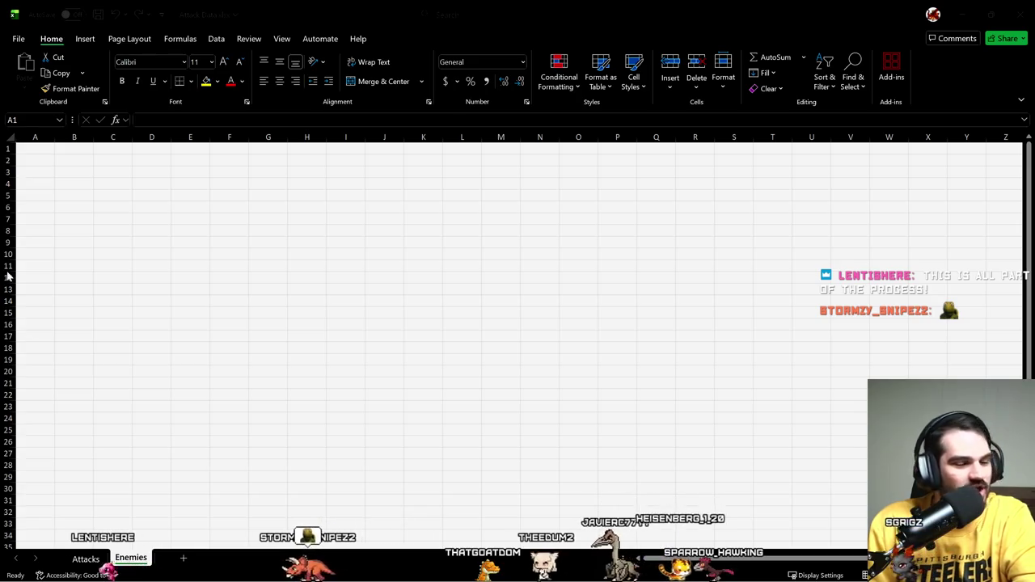
key("alt+Tab")
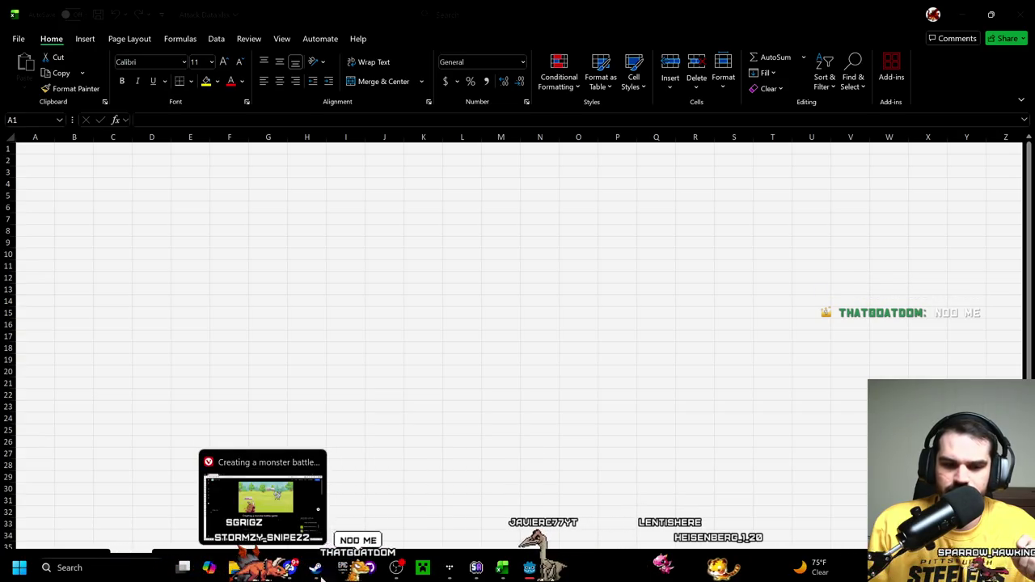
Step: Close the taskbar window preview, leaving OBS over the empty Enemies sheet
left_click(529, 568)
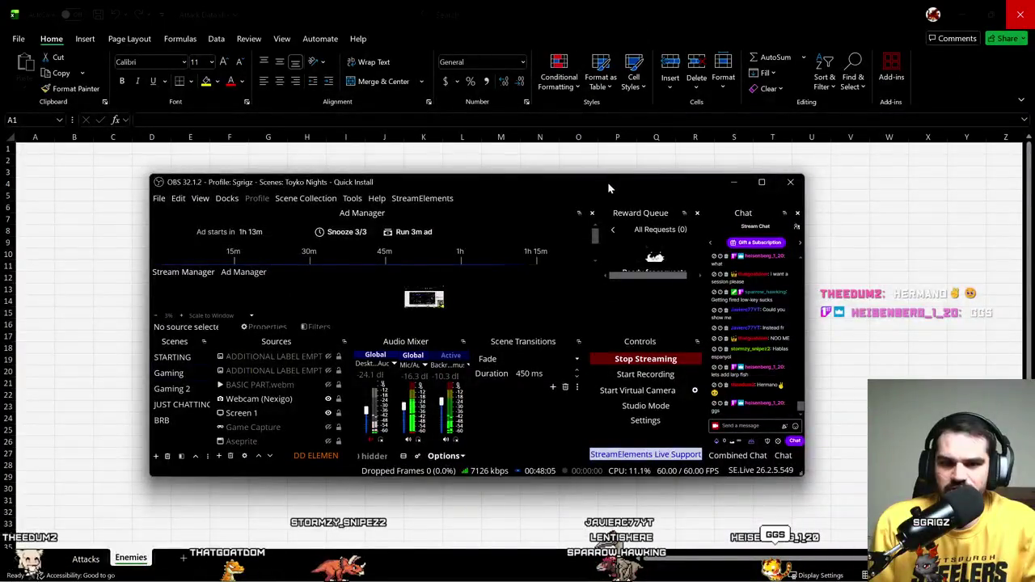
Step: Maximize the OBS Studio window by double-clicking its title bar
double_click(608, 181)
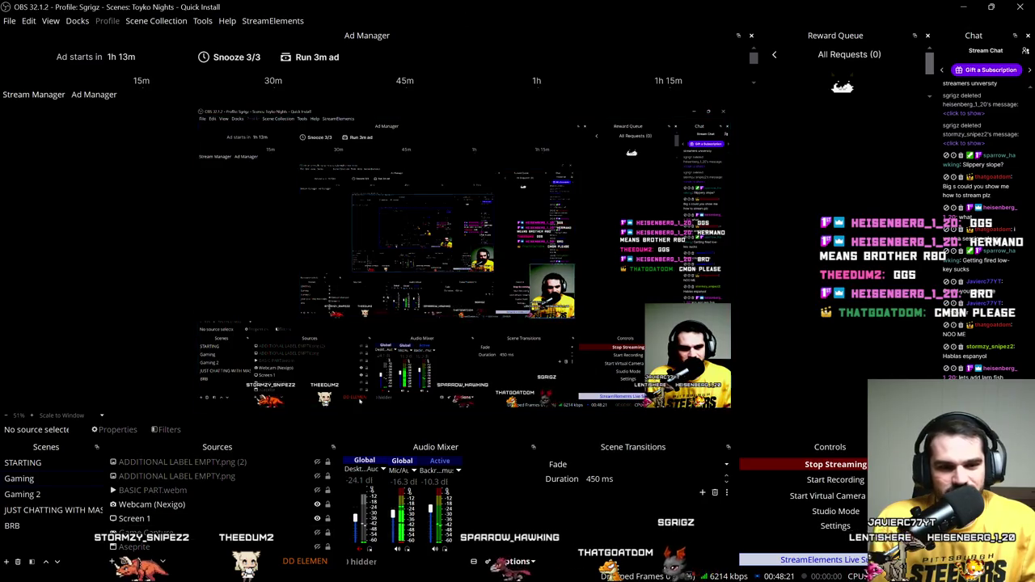
Step: Select the Webcam (Nexigo) source, save the stream title in Stream Manager, and minimize OBS
left_click(217, 533)
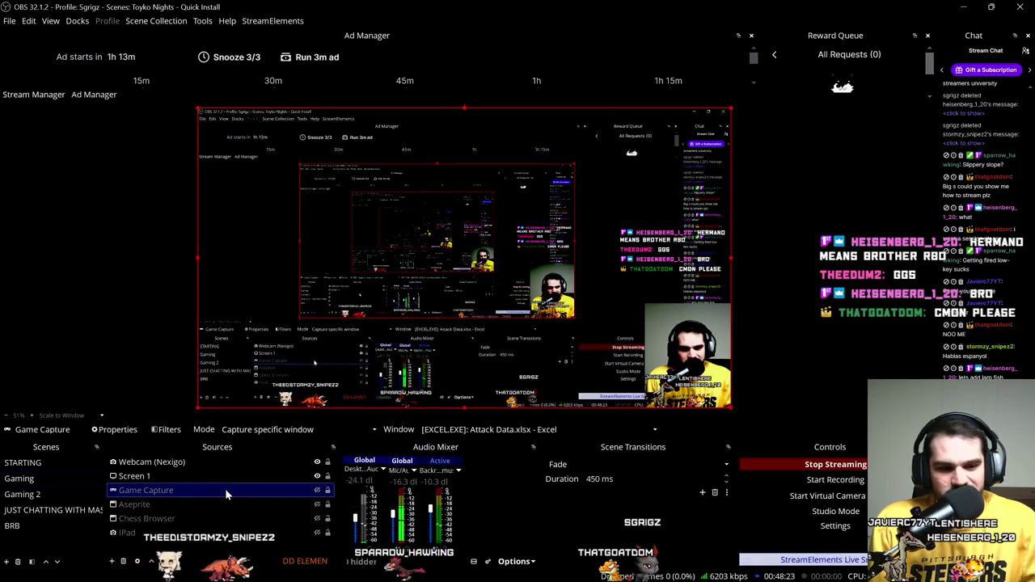
left_click(213, 507)
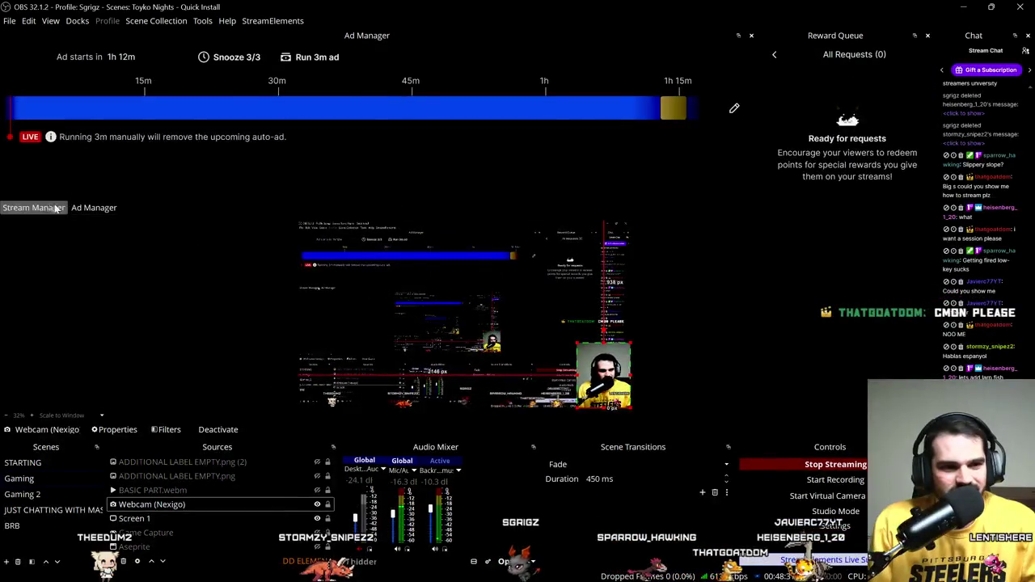
left_click(33, 207)
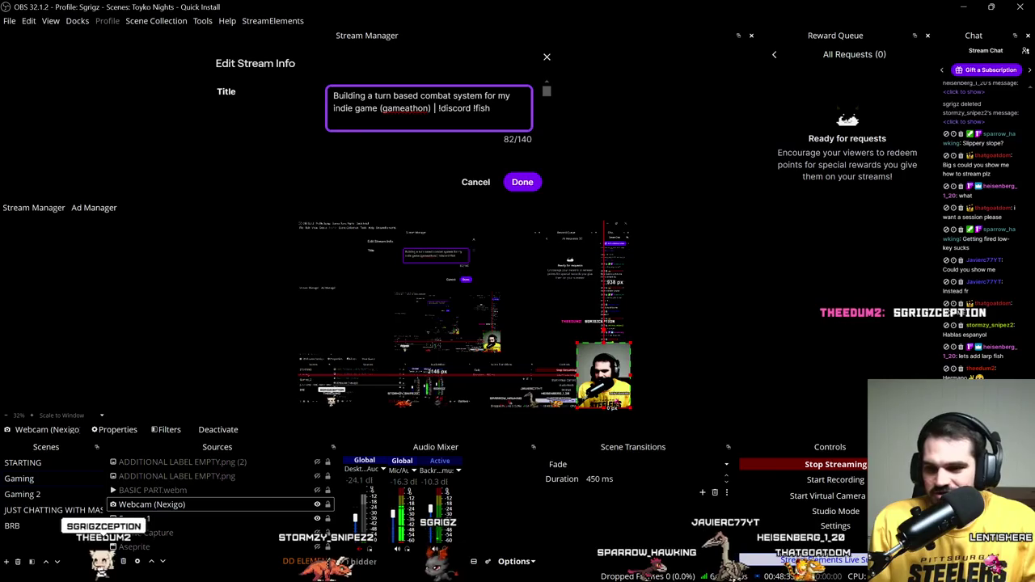
left_click(522, 182)
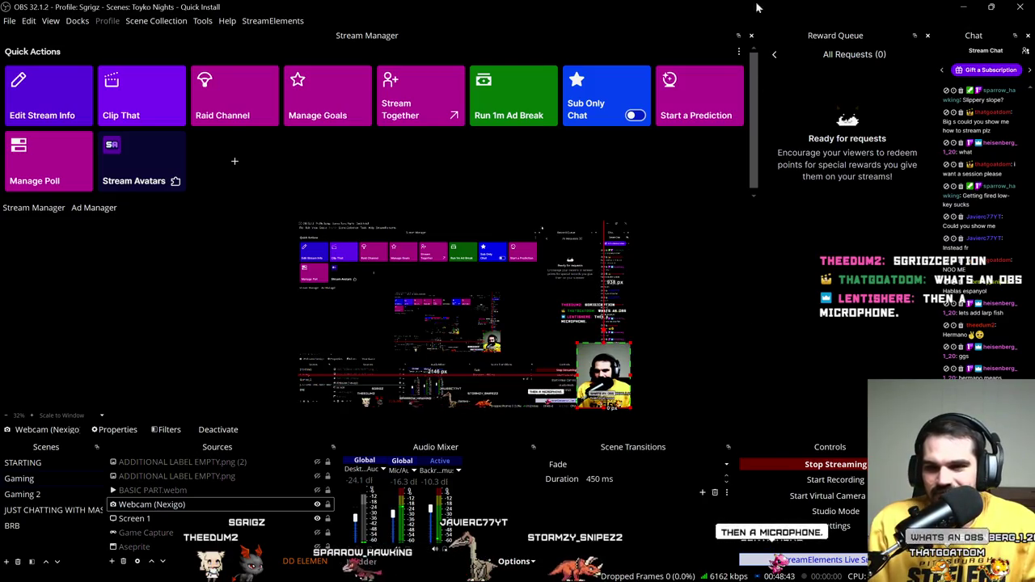
left_click(964, 6)
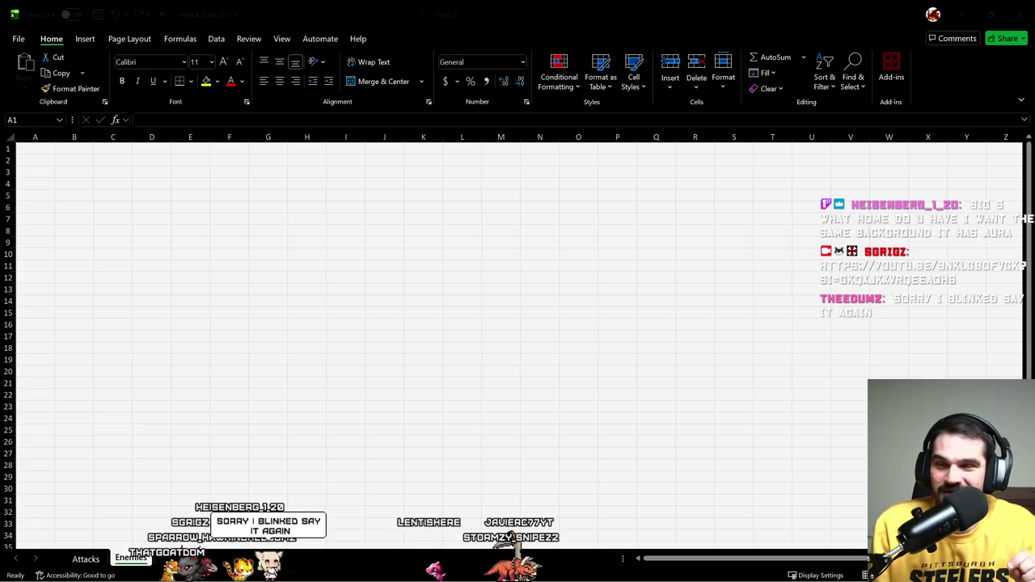
key("alt+Tab")
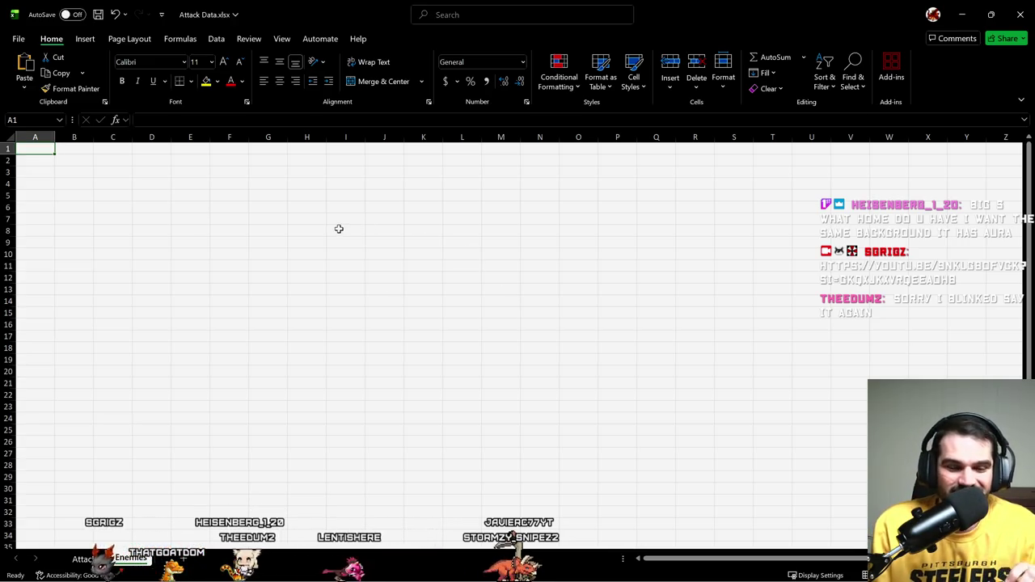
key("alt+Tab")
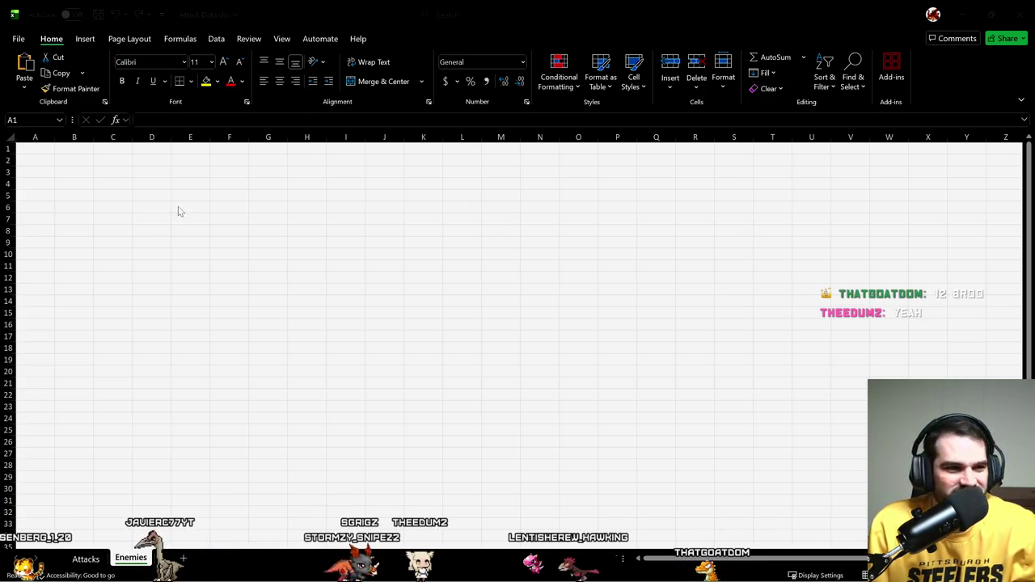
key("alt+Tab")
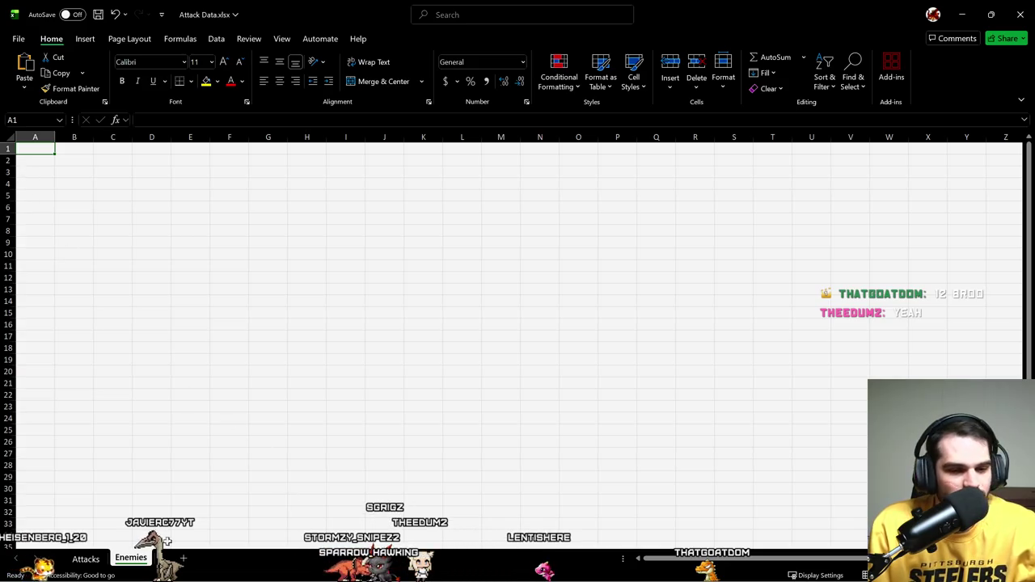
Step: On the Attacks sheet, add an attack_data column header in G1
left_click(85, 558)
left_click(514, 253)
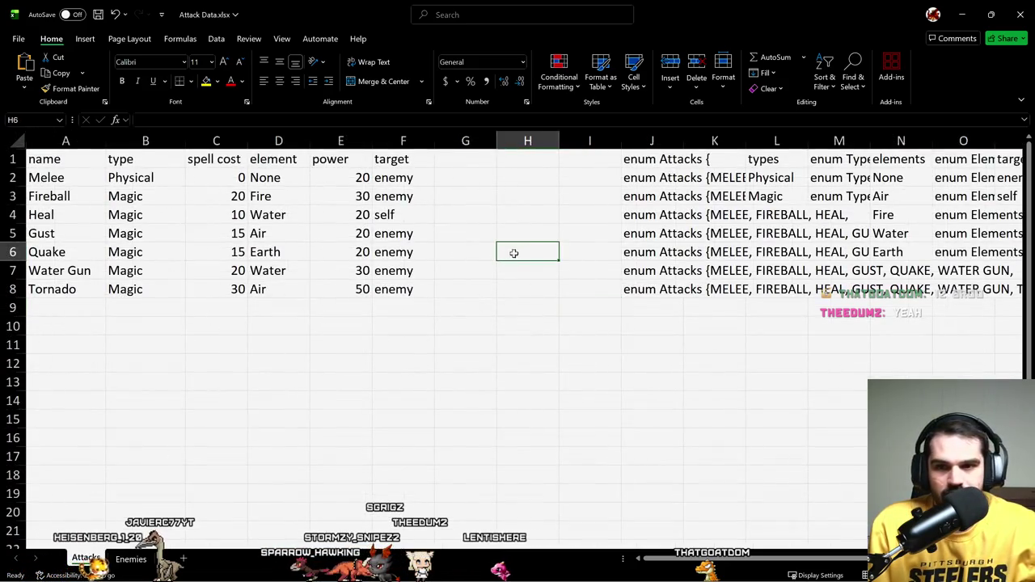
left_click(644, 185)
left_click(450, 162)
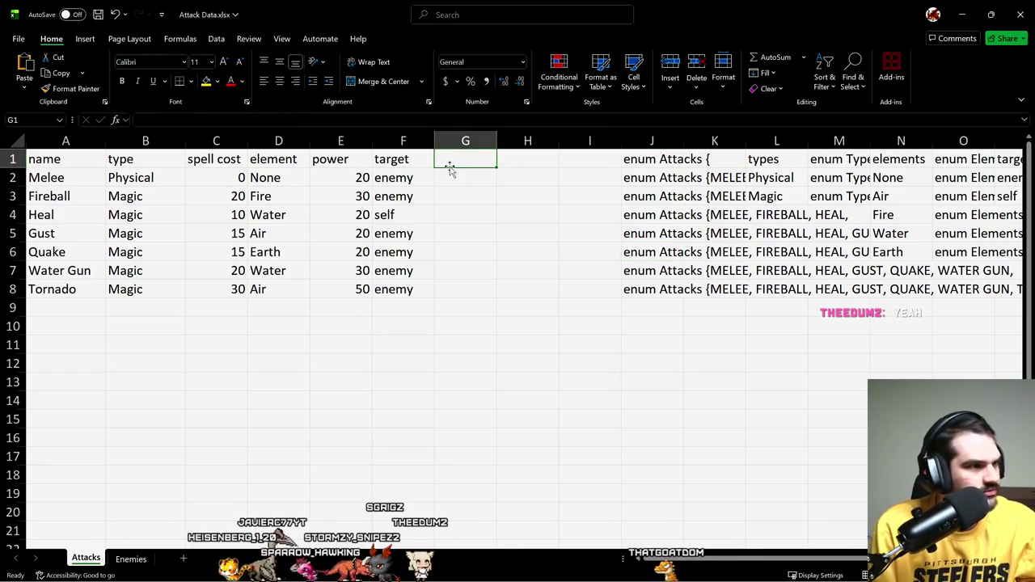
type("att")
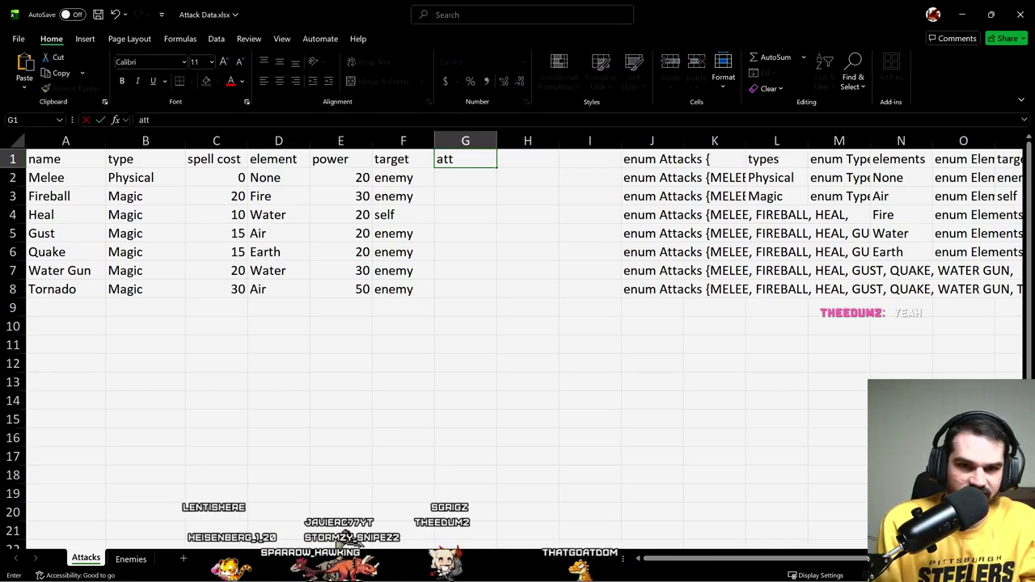
type("ack")
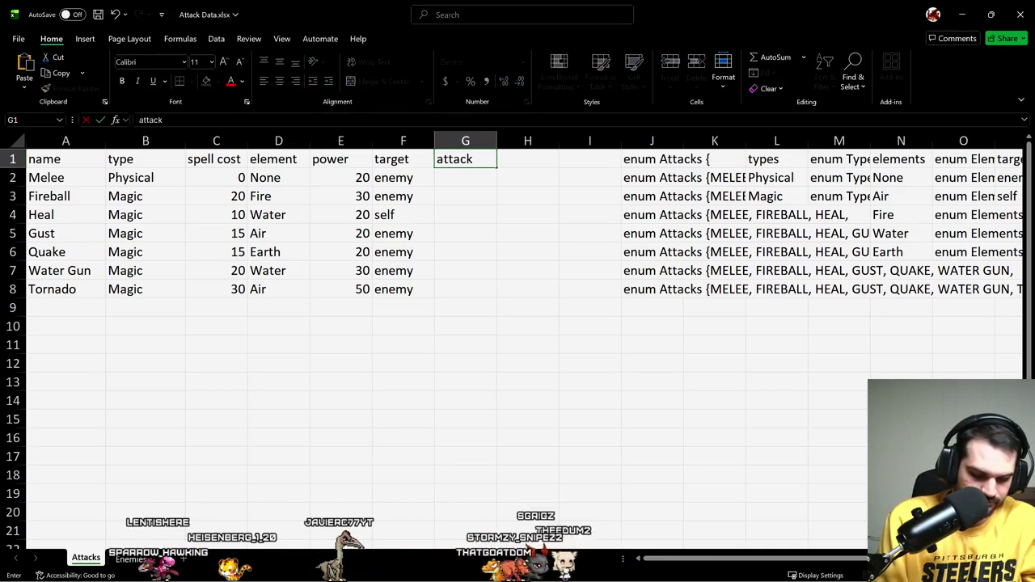
type("_data")
key("Return")
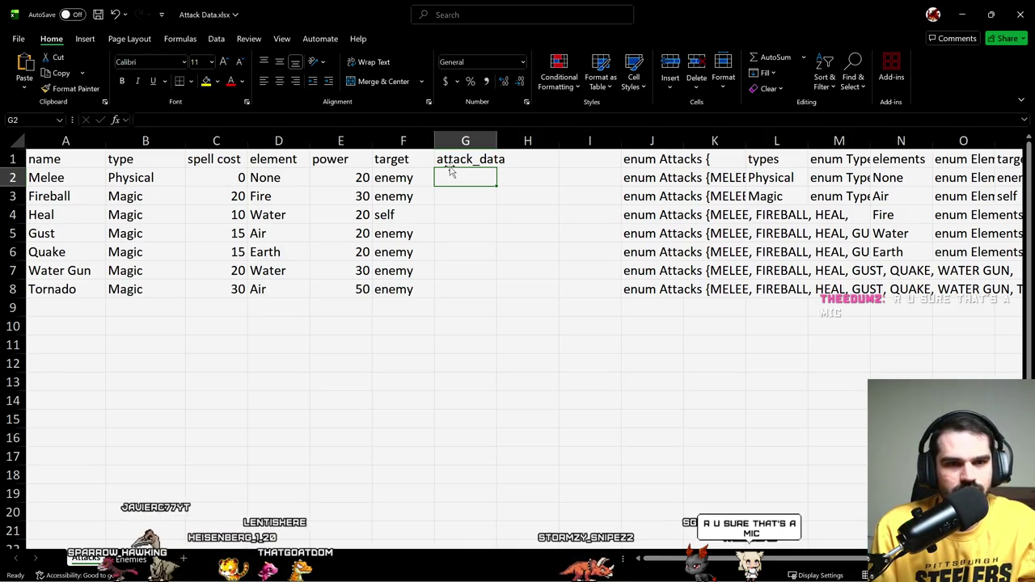
Step: Begin an "Attack" text formula in G2, then cancel it unfinished
type("=\"ATTACK")
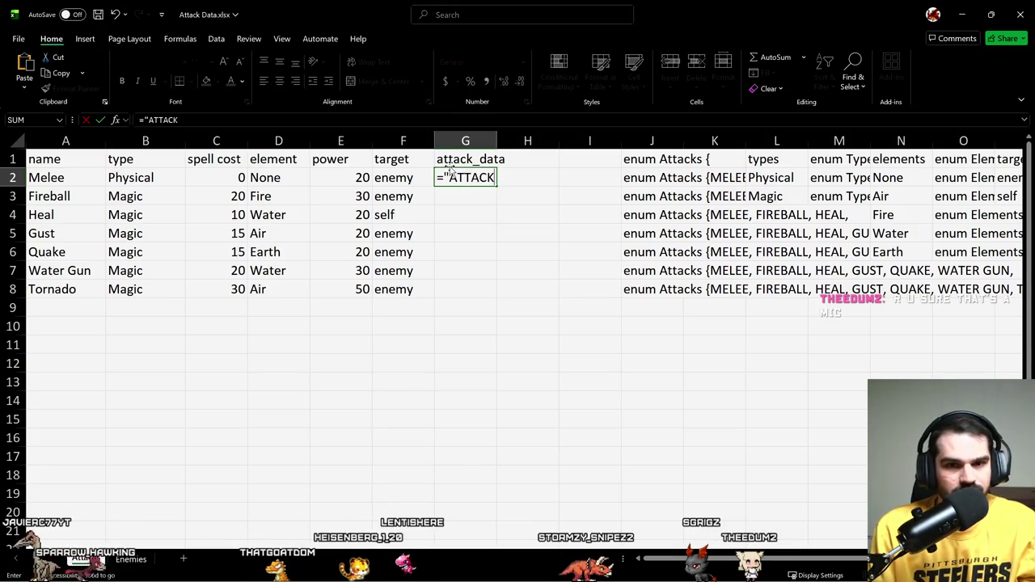
key("BackSpace")
key("BackSpace")
key("BackSpace")
key("BackSpace")
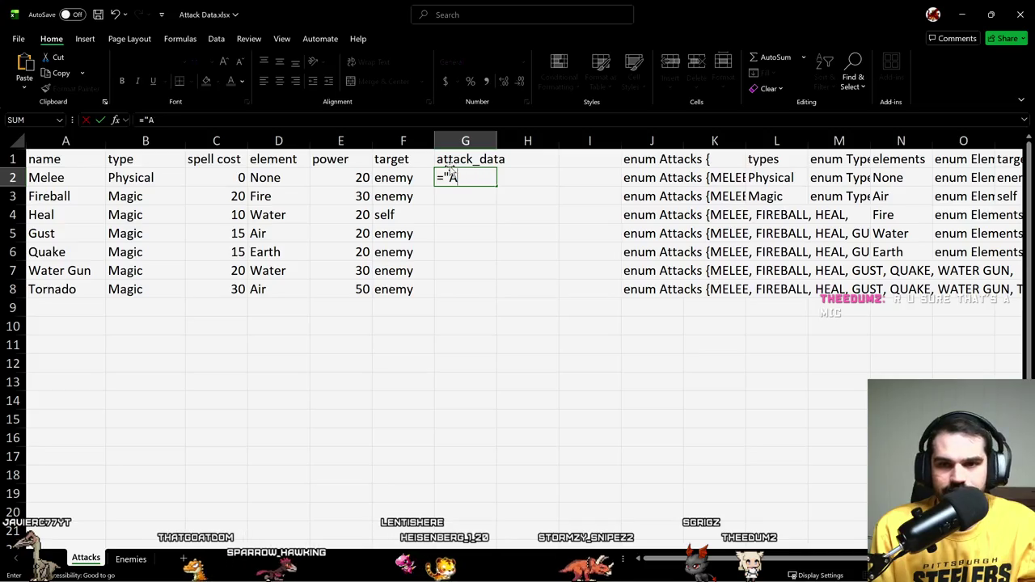
key("BackSpace")
key("BackSpace")
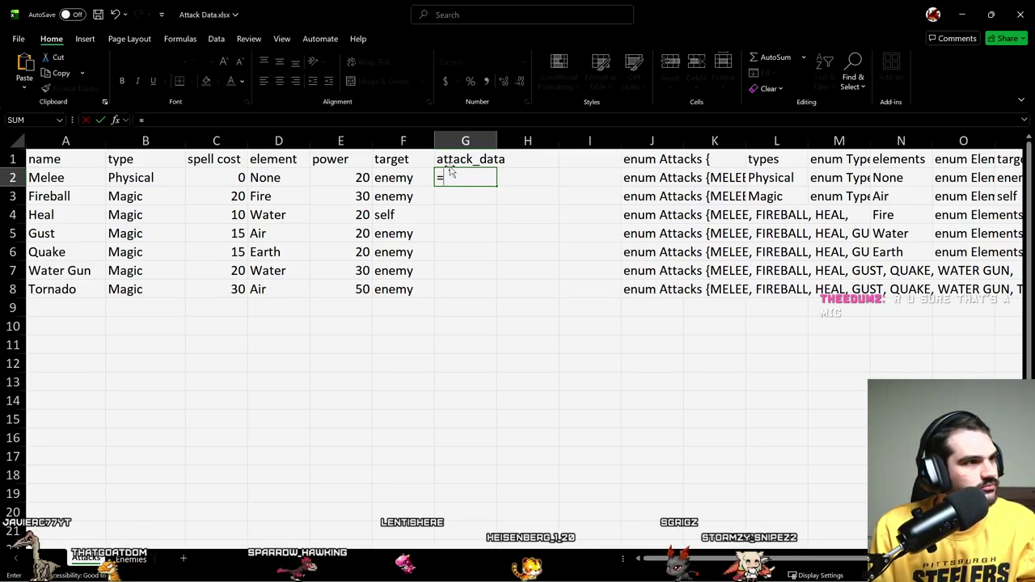
type("A")
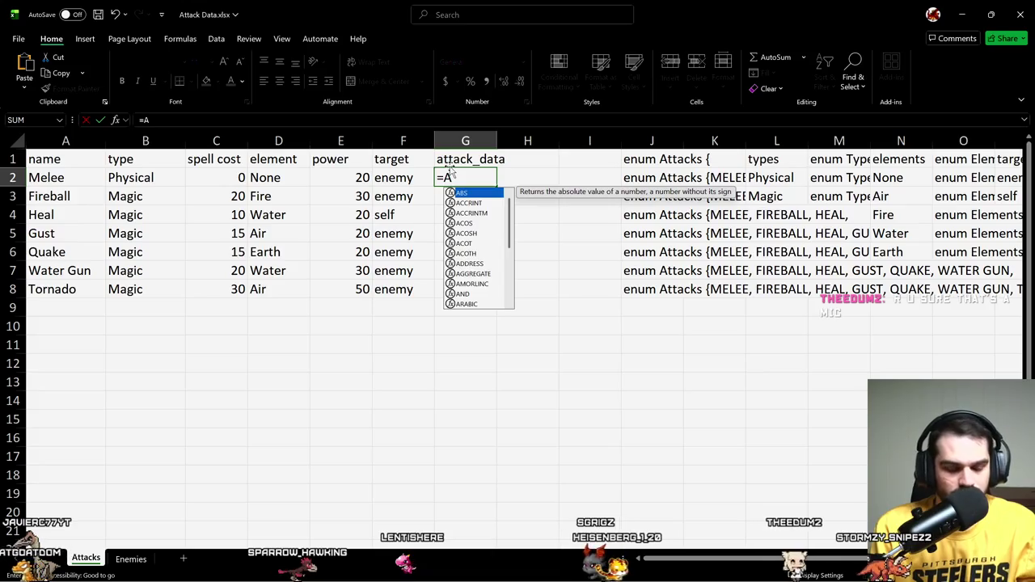
type("tt")
key("Escape")
Step: Make the enum headers singular: enum Attack in J1 and enum Type in M1
key("Right")
key("Right")
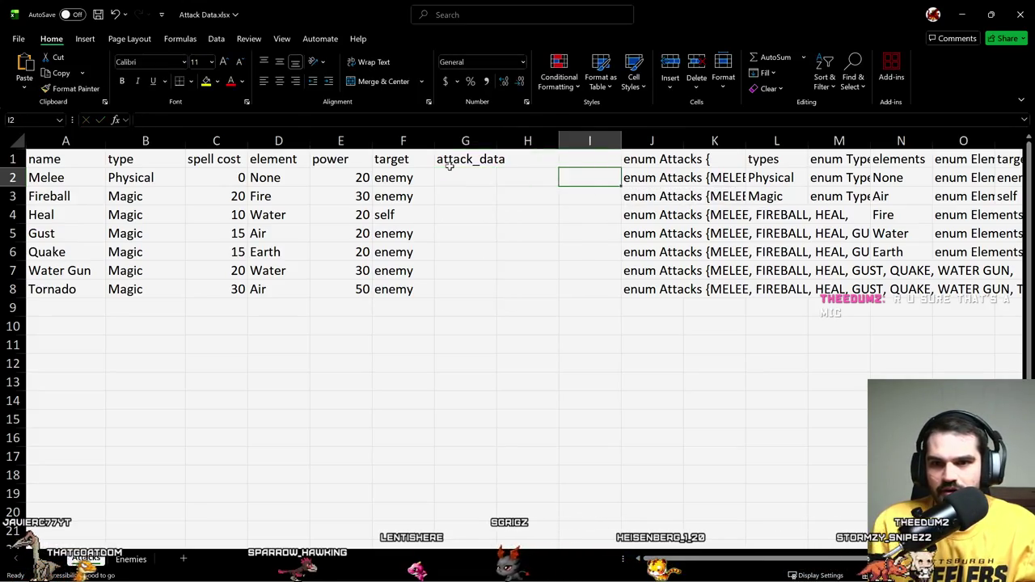
key("Right")
key("Up")
key("Return")
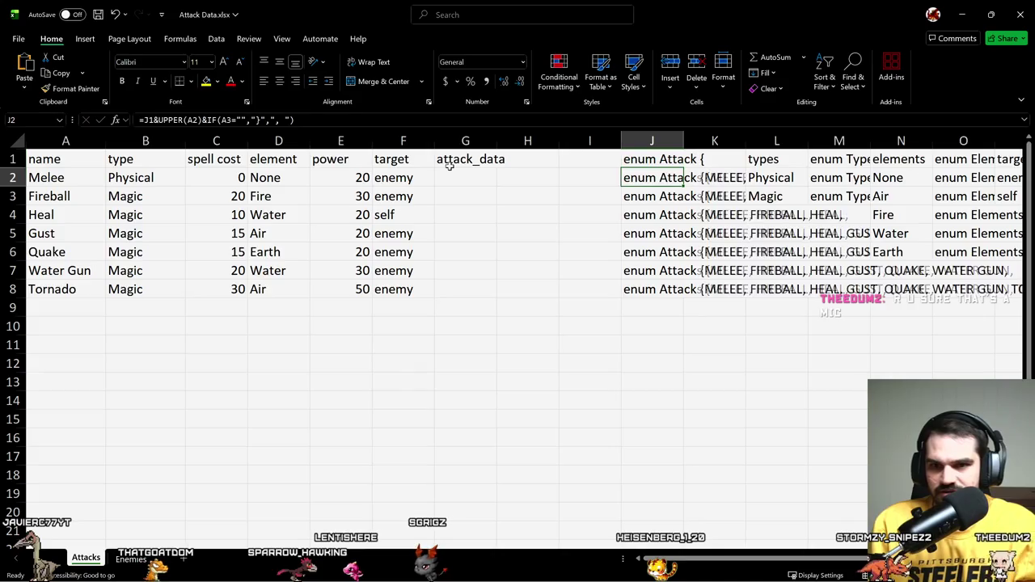
key("Up")
key("Right")
key("Right")
key("Right")
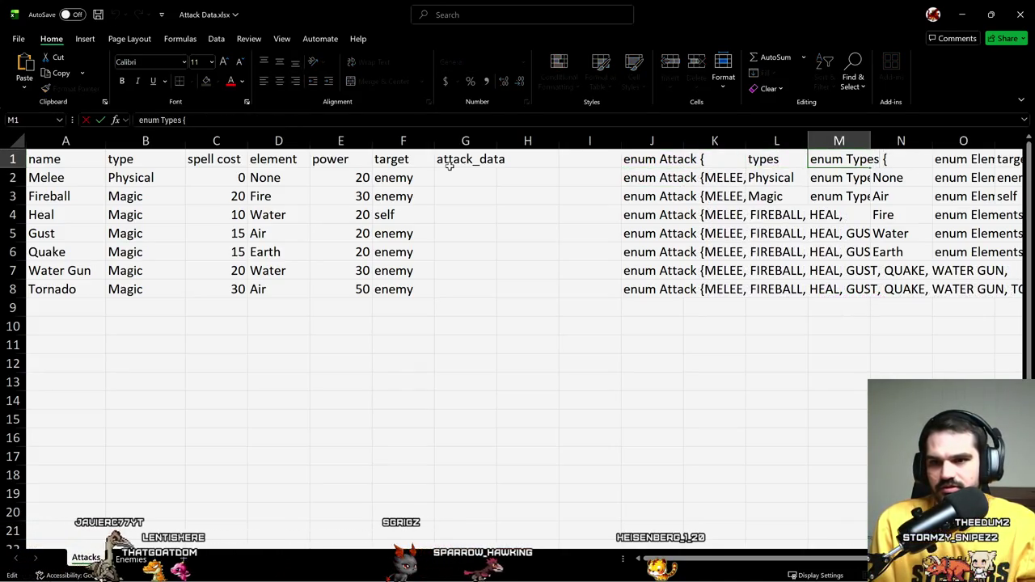
key("Return")
key("Up")
key("Right")
key("Right")
key("F2")
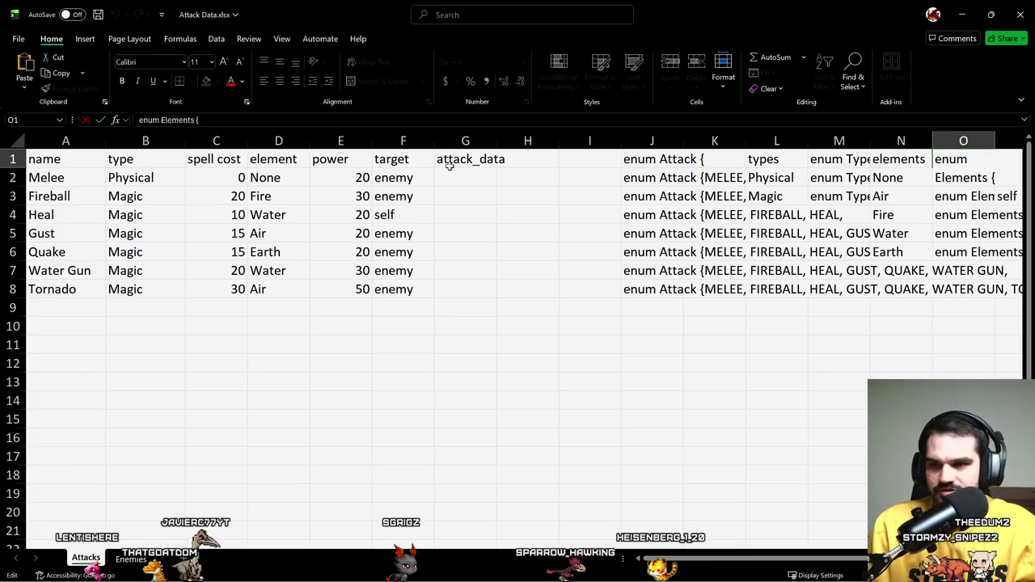
Step: Rename the O1 and Q1 headers to singular enum Element and enum Target
key("Left")
key("Left")
key("BackSpace")
key("Return")
key("Up")
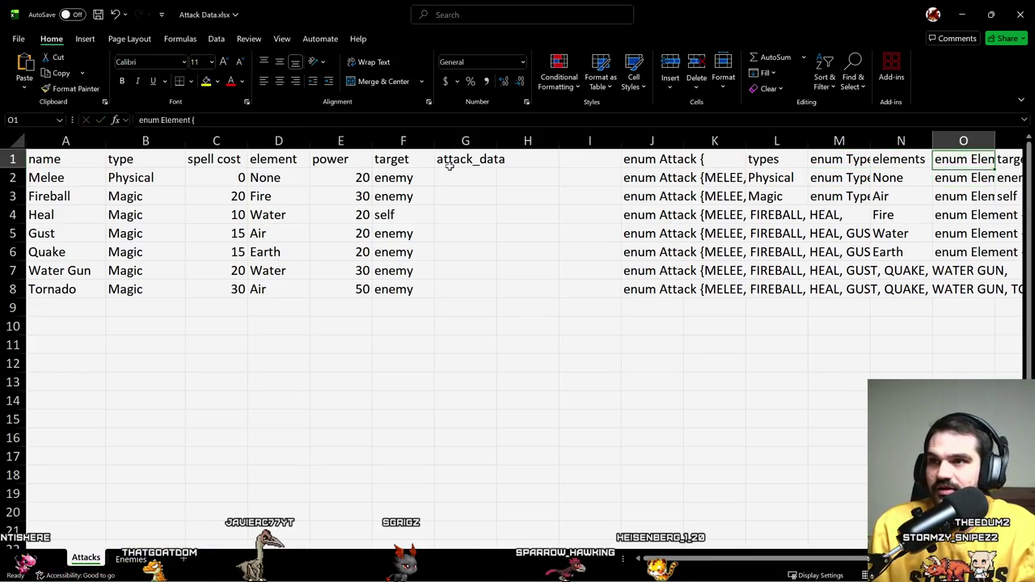
key("Right")
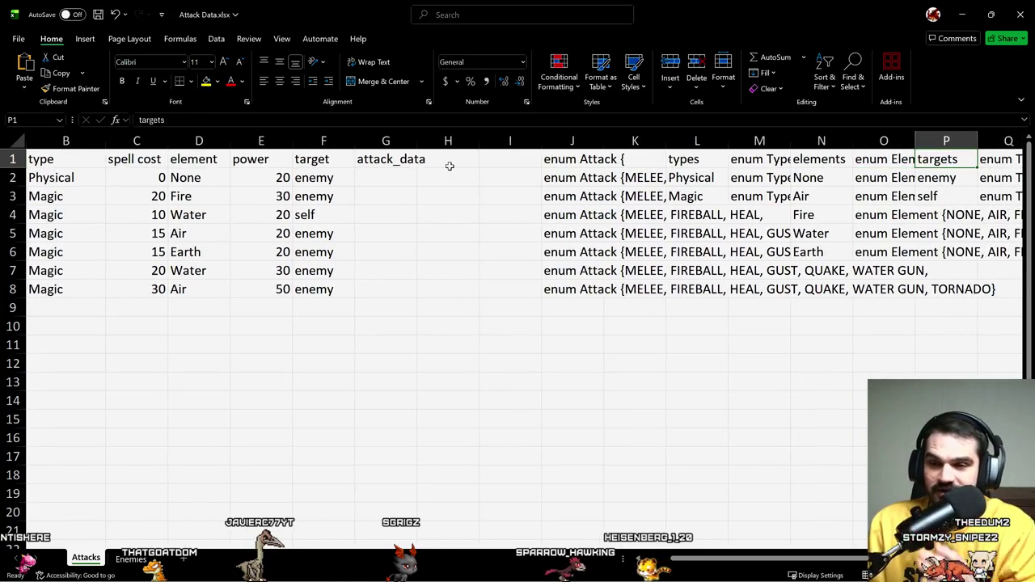
key("Right")
key("F2")
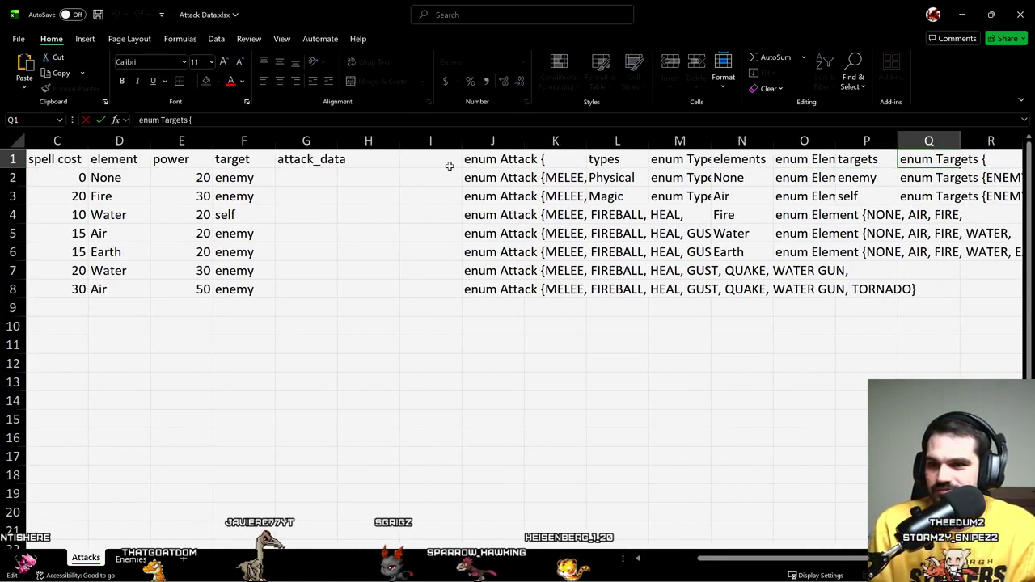
key("Left")
key("Left")
key("BackSpace")
key("Return")
key("Up")
key("Right")
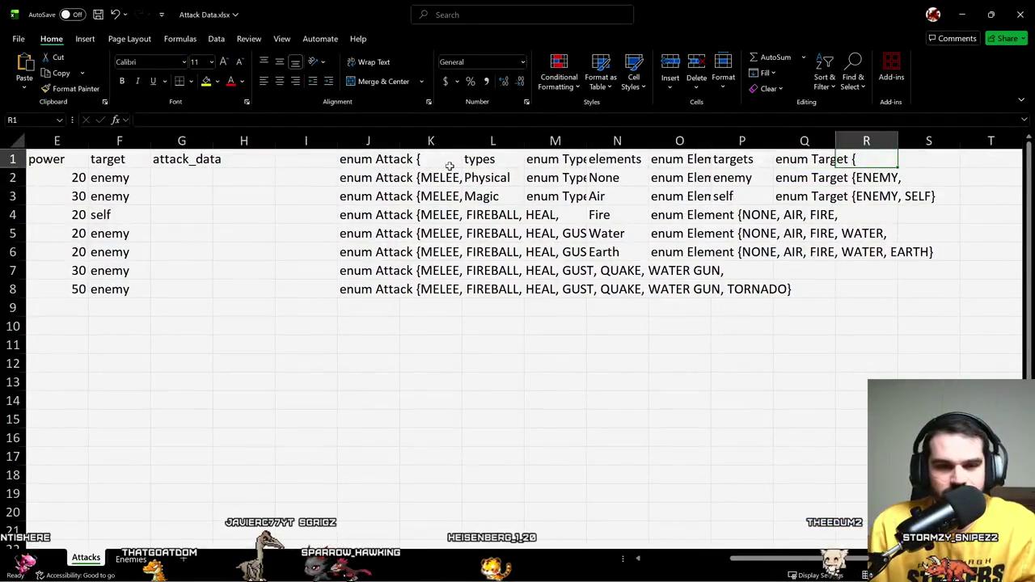
Step: Return to G2, the first empty attack_data cell under the header
key("Home")
key("Right")
key("Right")
key("Right")
key("Right")
key("Right")
key("Down")
key("Right")
key("Left")
key("Up")
left_click(450, 171)
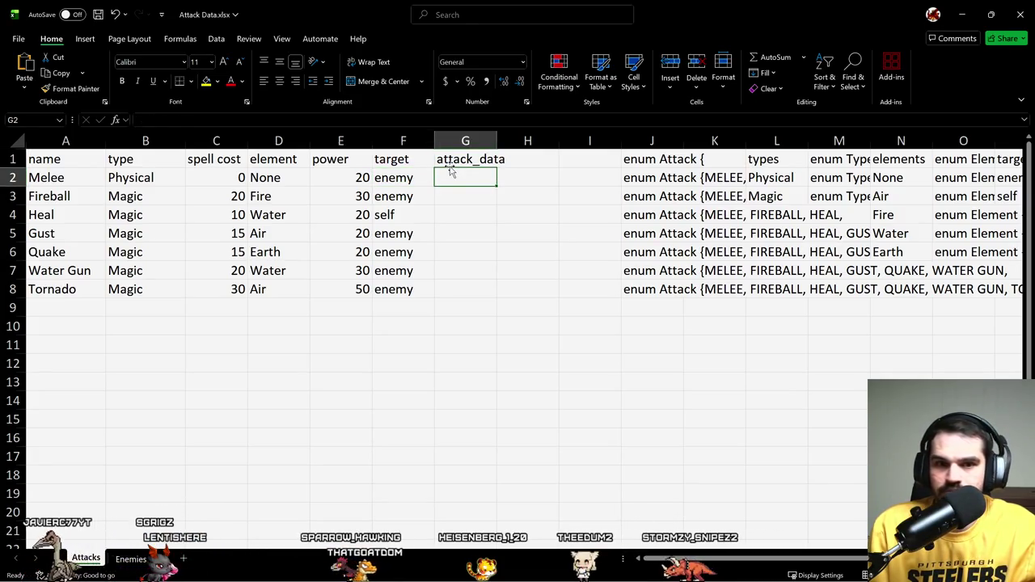
key("Right")
key("Right")
key("Right")
key("Right")
key("Right")
key("Right")
key("Up")
key("Left")
key("Left")
key("Left")
key("Left")
key("Left")
key("Left")
key("Left")
key("Left")
key("Left")
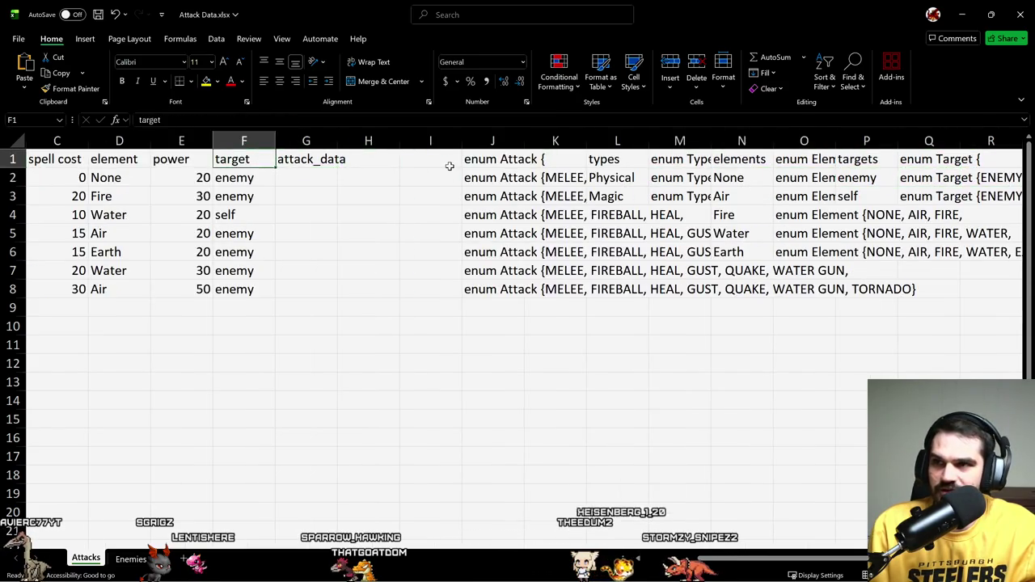
key("Left")
key("Left")
key("Left")
key("Left")
key("Down")
key("Right")
key("Right")
key("Right")
key("Right")
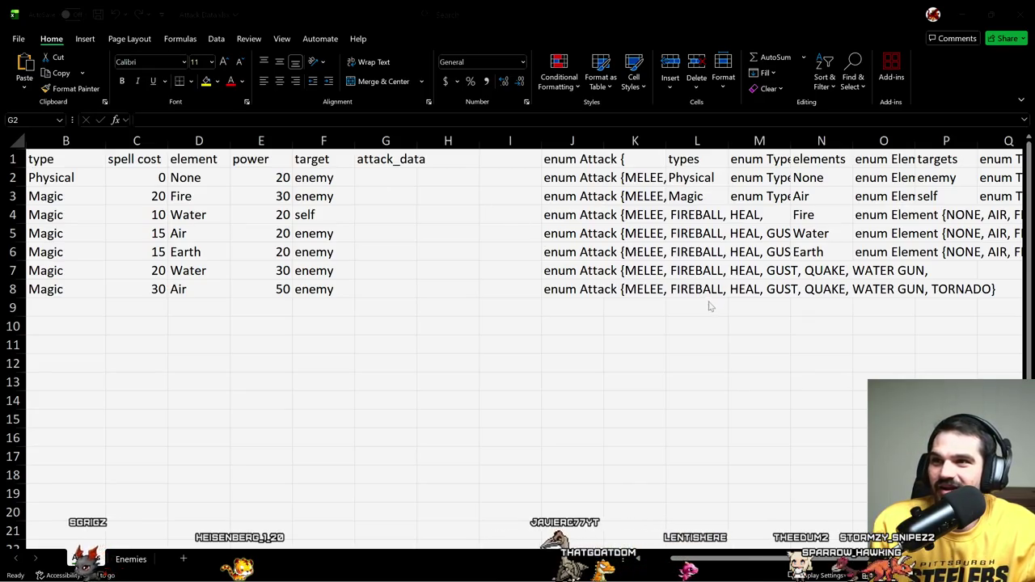
key("alt+Tab")
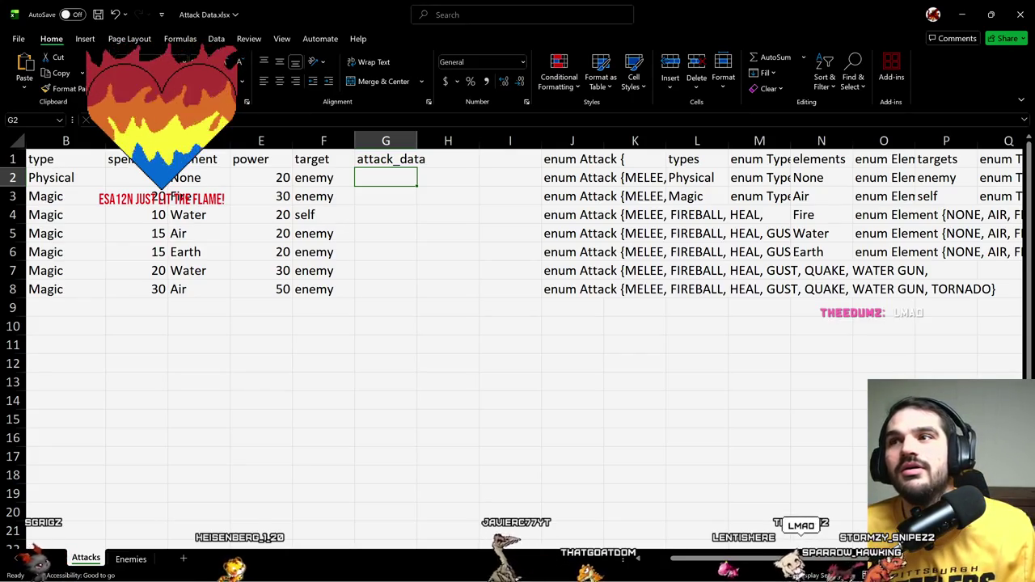
key("alt+Tab")
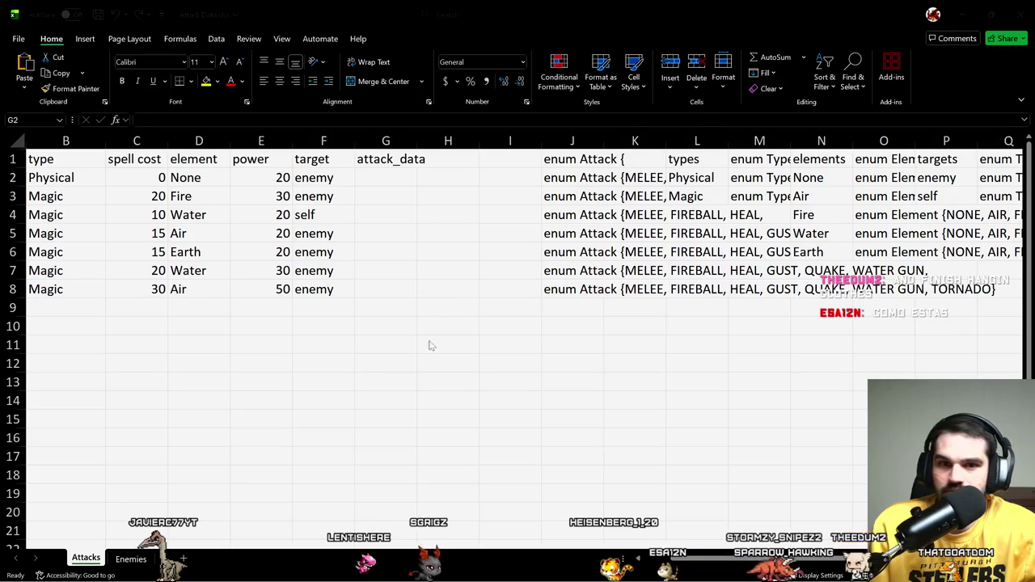
Step: Launch Snipping Tool by searching 'sn', snip a screen region, and close the snip
key("super")
type("snippin")
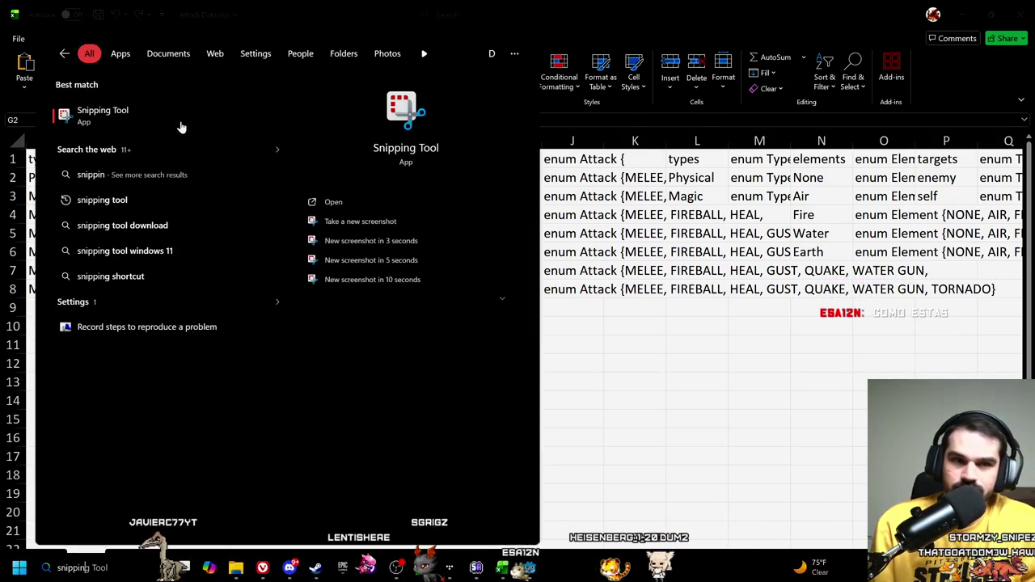
left_click(181, 127)
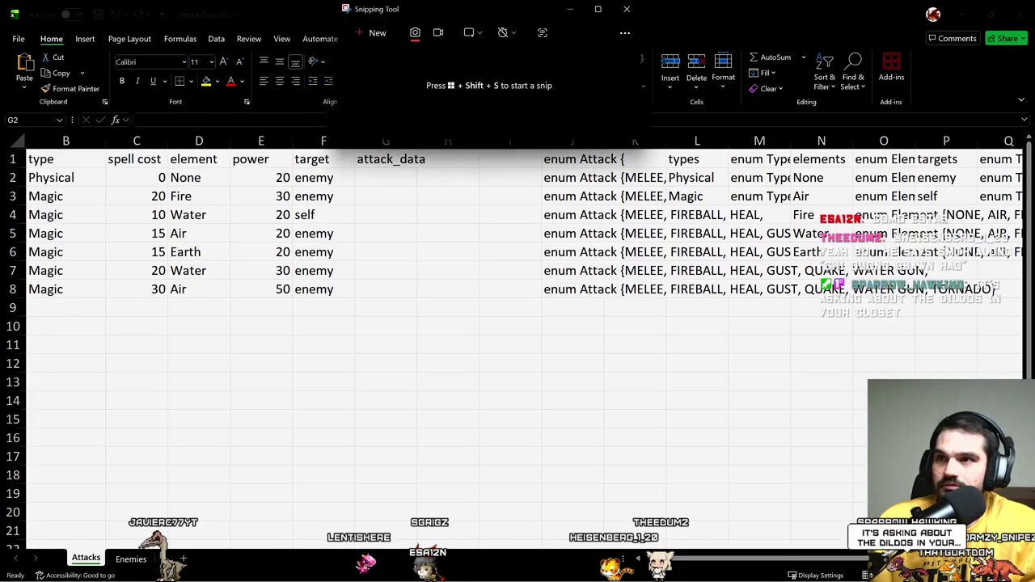
left_click(377, 33)
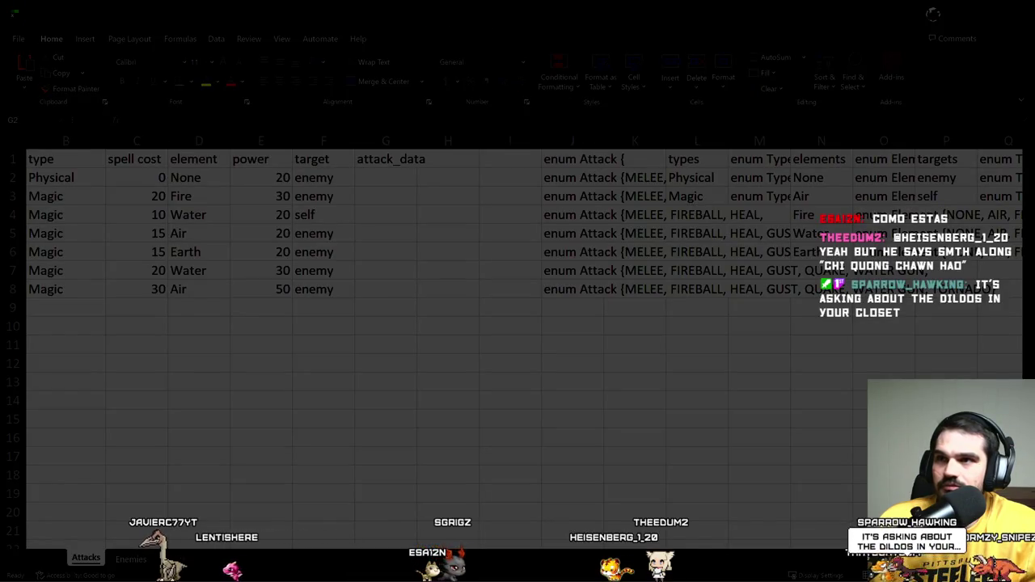
left_click_drag(518, 154, 623, 194)
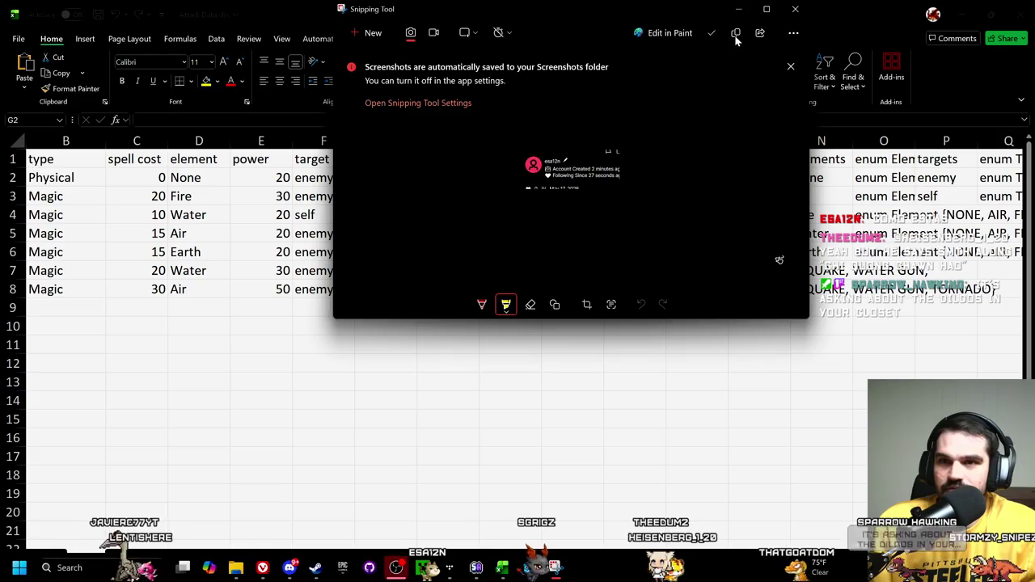
left_click(795, 9)
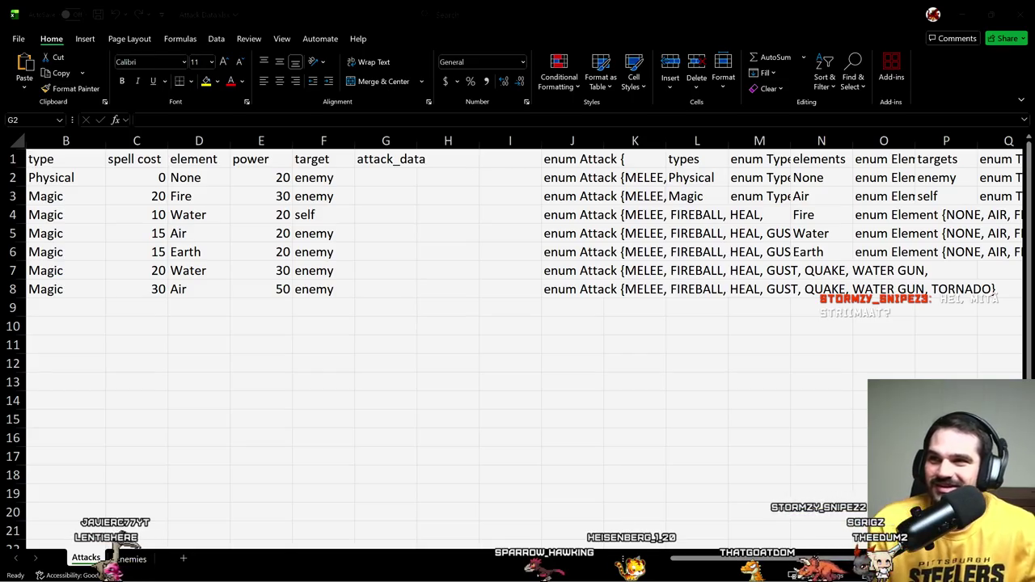
key("alt+Tab")
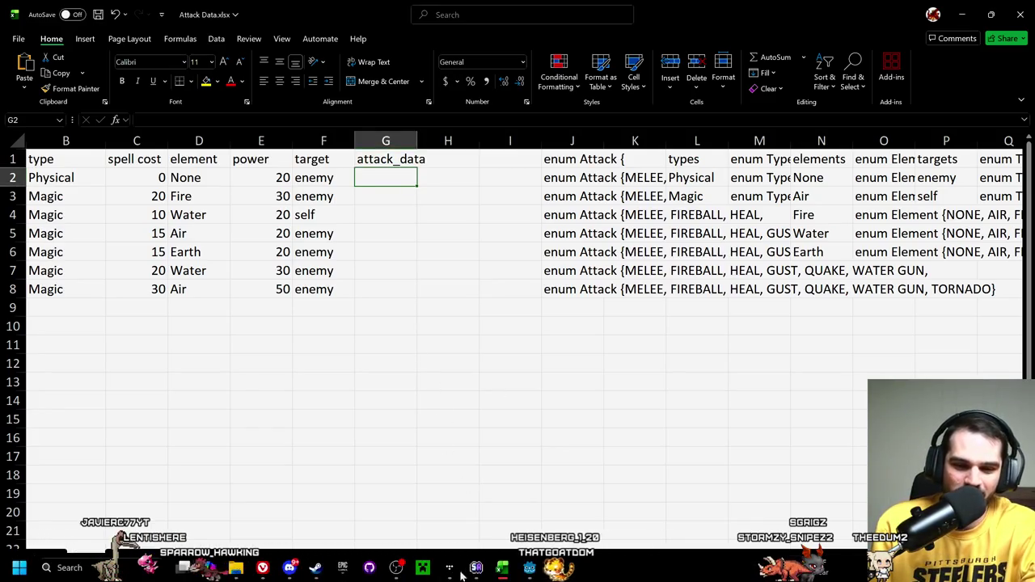
left_click(529, 568)
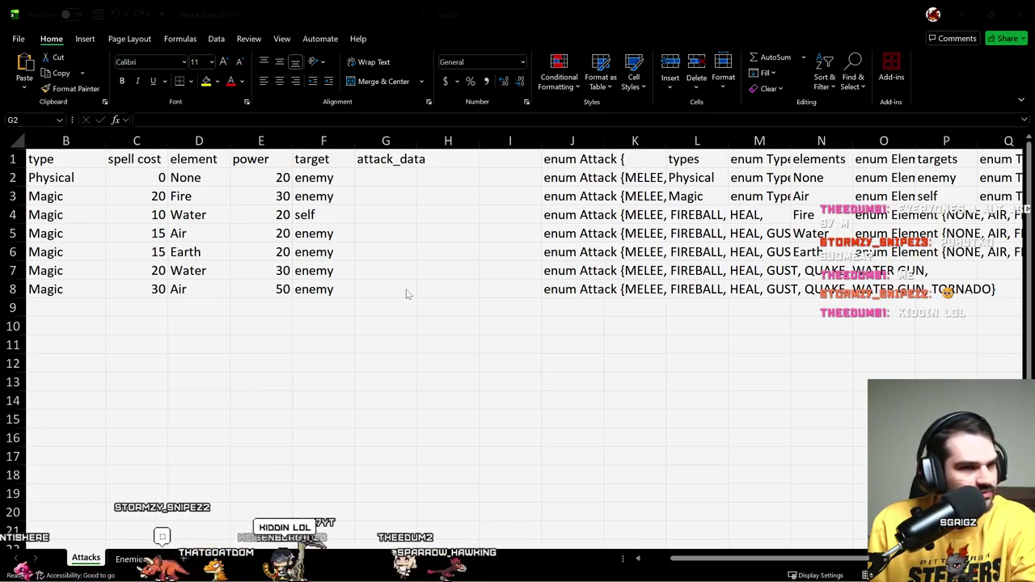
left_click(400, 188)
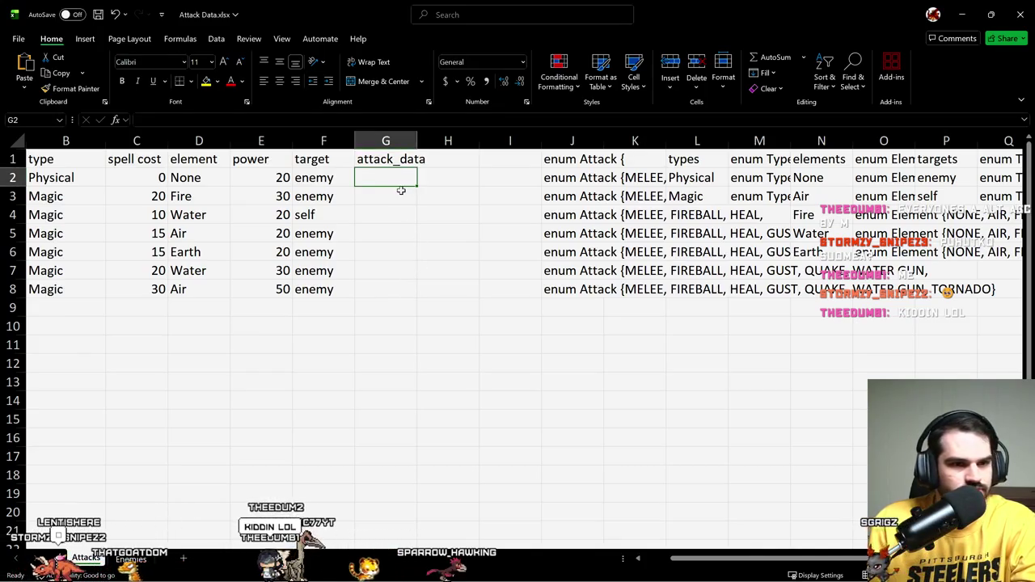
scroll(400, 190, "left", 2)
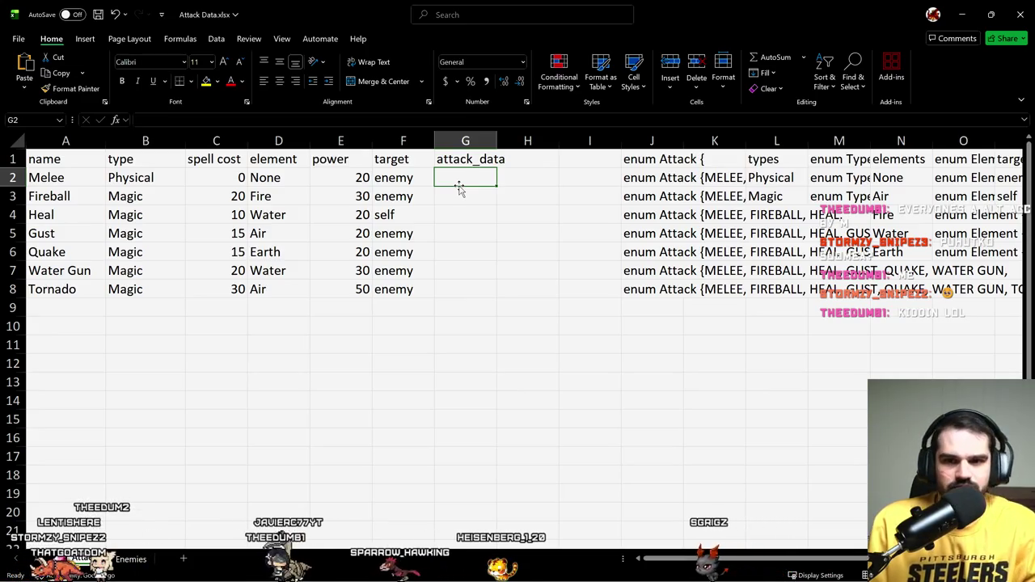
type("=Att")
key("BackSpace")
key("BackSpace")
key("Escape")
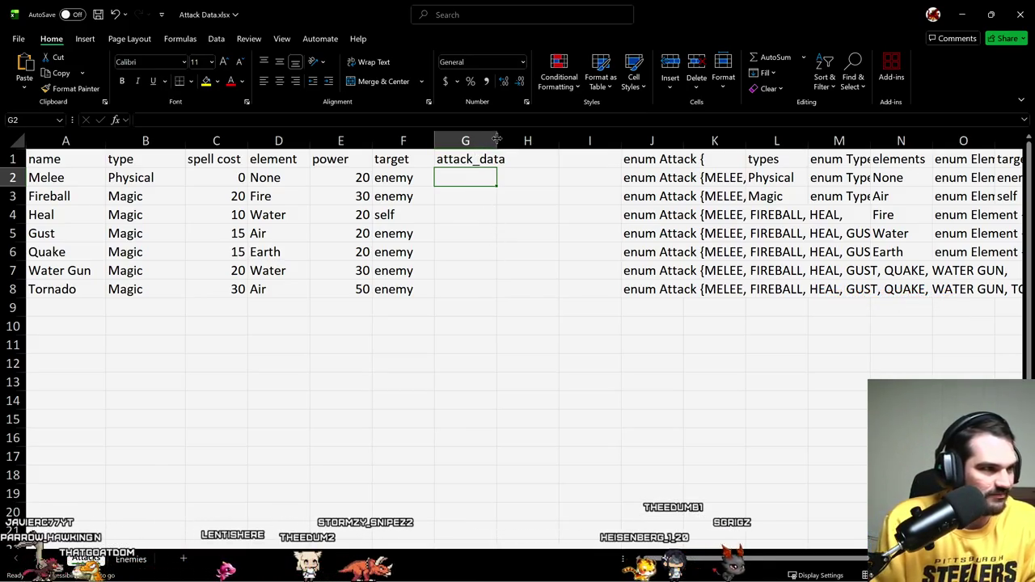
type("=\"Attack.")
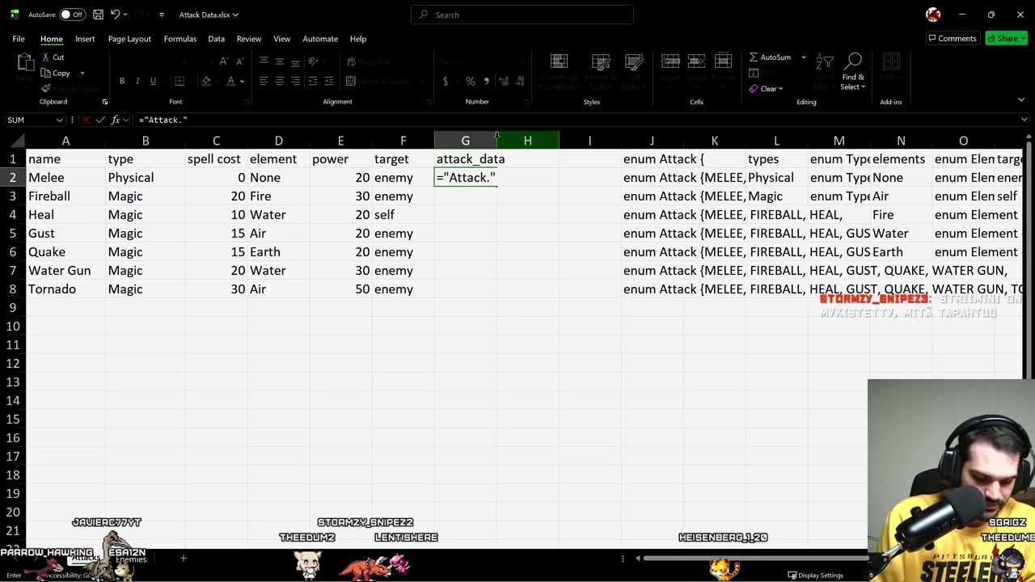
type("&Up")
Step: Complete G2 as ="Attack."&UPPER(A2) so it shows Attack.MELEE
key("Tab")
type("F2")
key("Left")
key("Left")
key("Left")
key("Left")
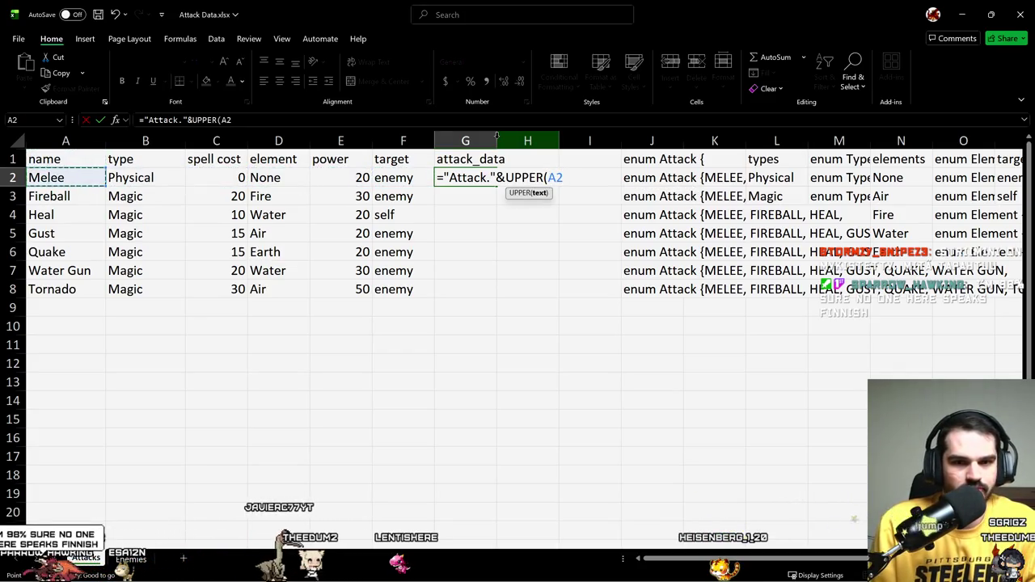
type(")")
key("Return")
key("Up")
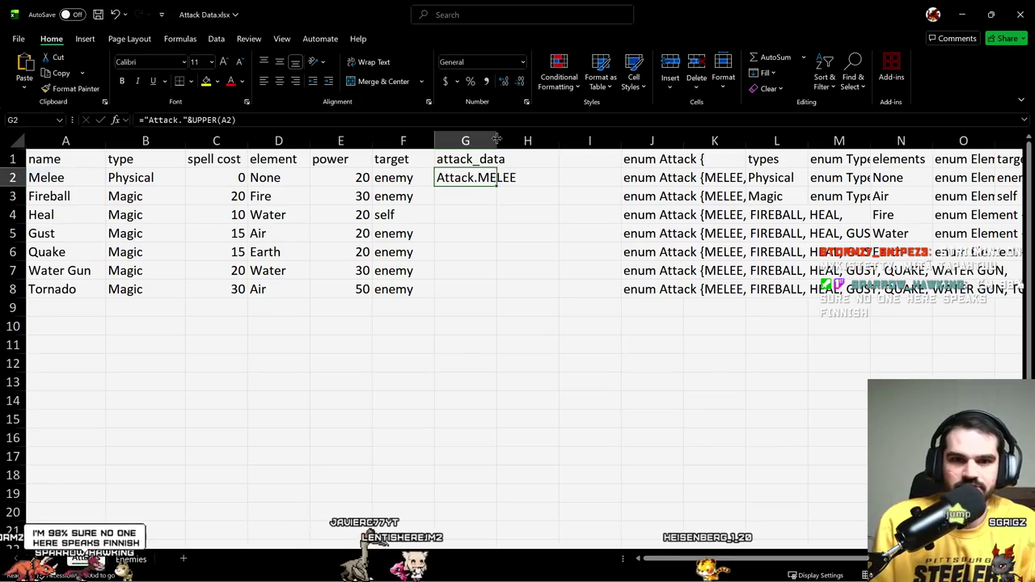
mouse_move(476, 567)
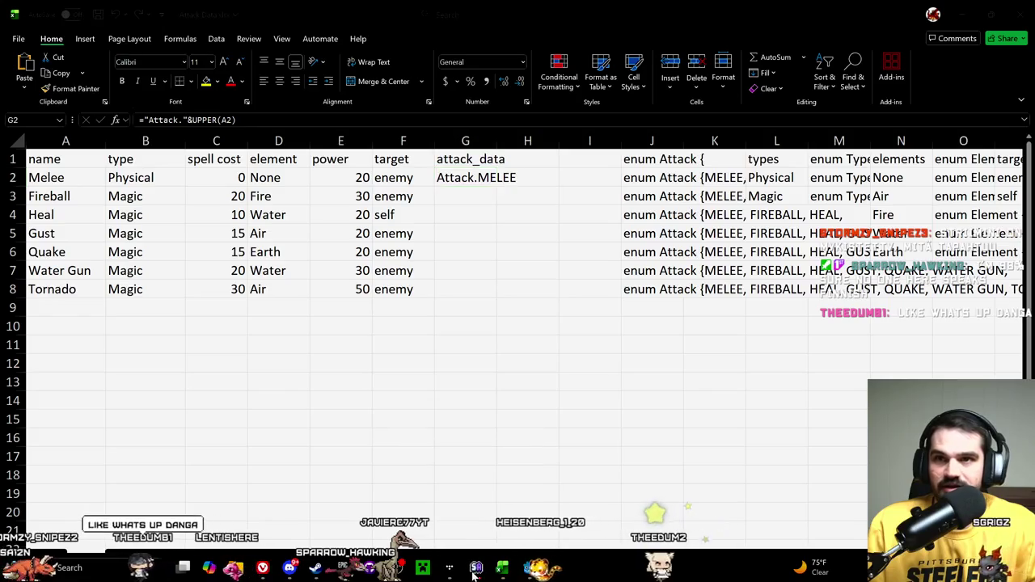
left_click(476, 569)
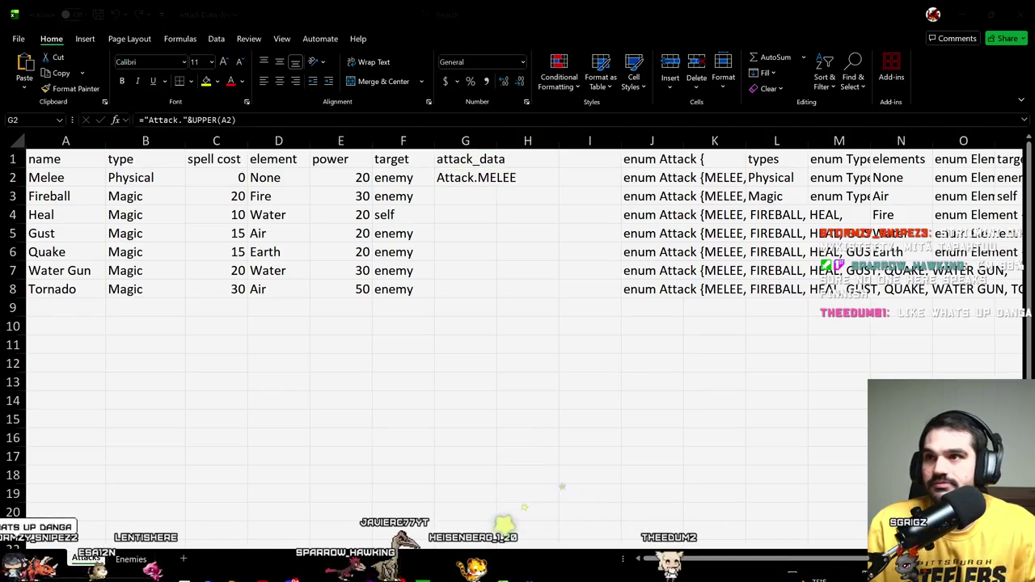
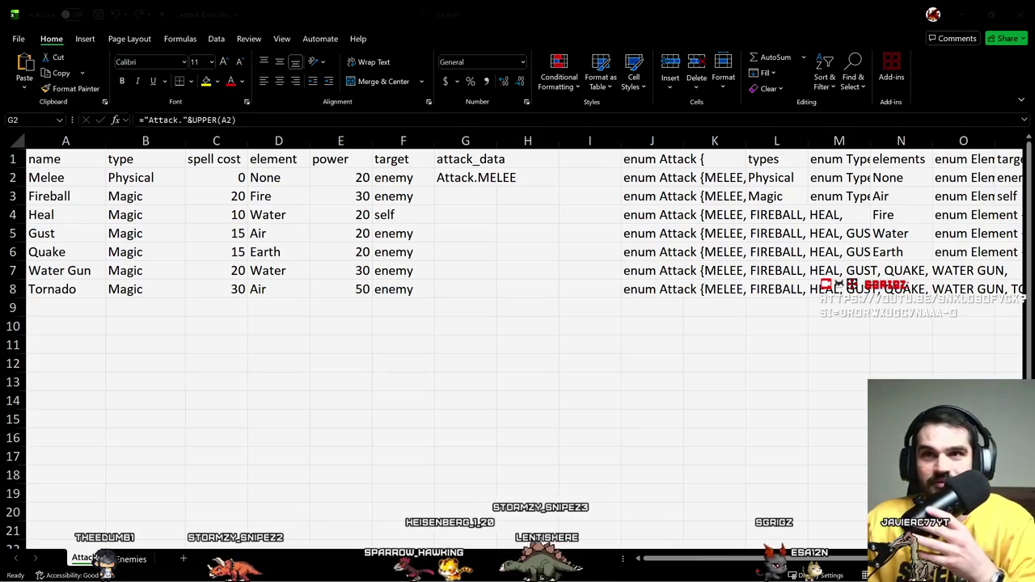
Step: Paste the Attack.CLAW example row (name, amount, animation, target) into A11 and review its cells
left_click(494, 185)
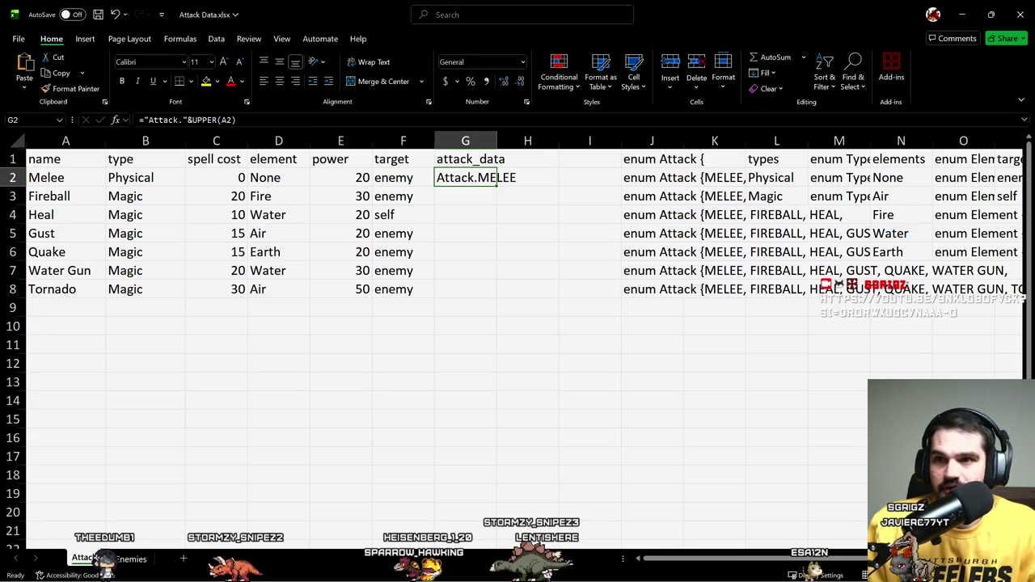
left_click(530, 568)
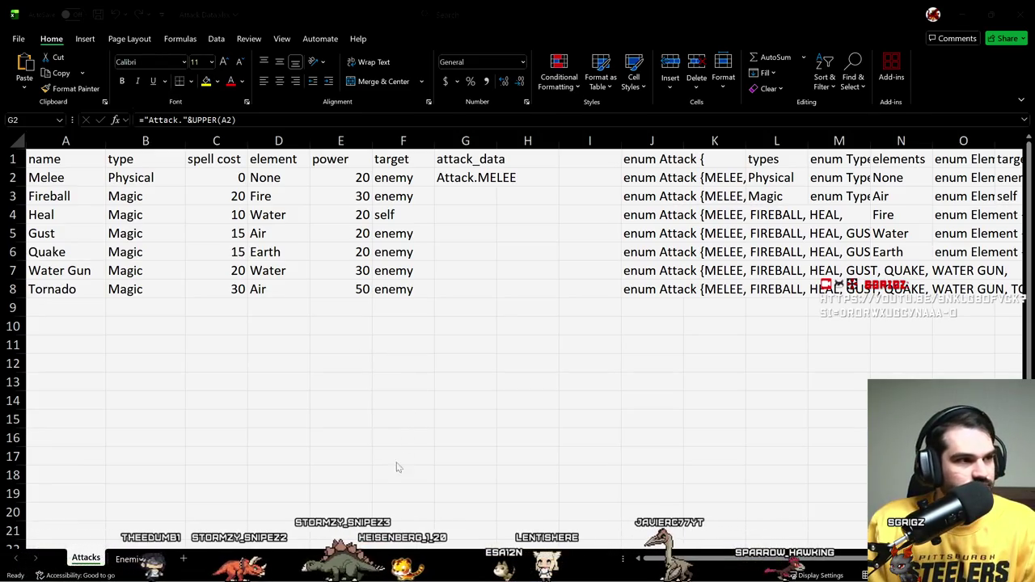
left_click(73, 344)
key("ctrl+v")
key("Right")
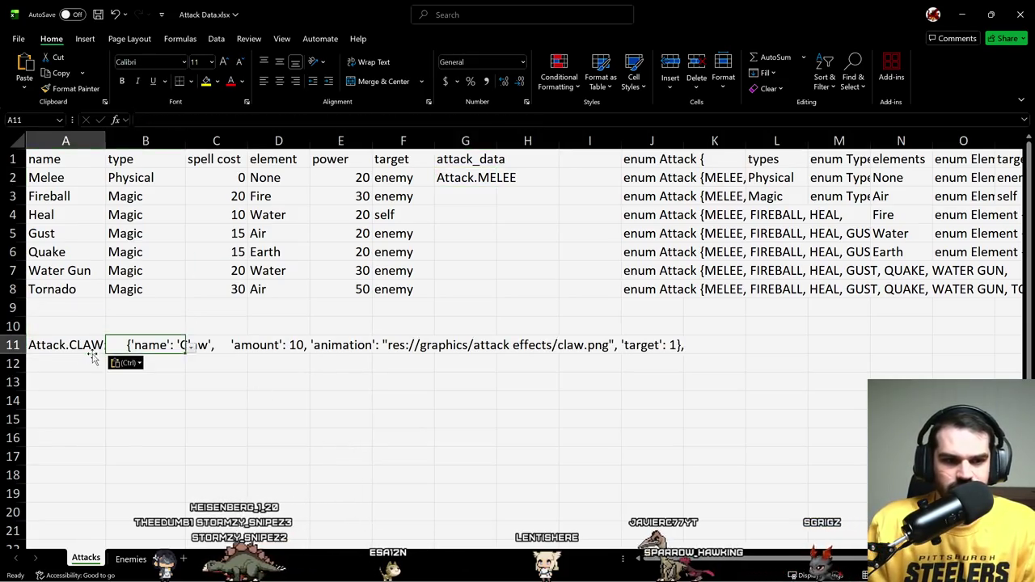
key("Right")
key("Left")
key("Left")
key("Right")
key("Right")
key("Left")
key("Left")
key("Right")
key("Left")
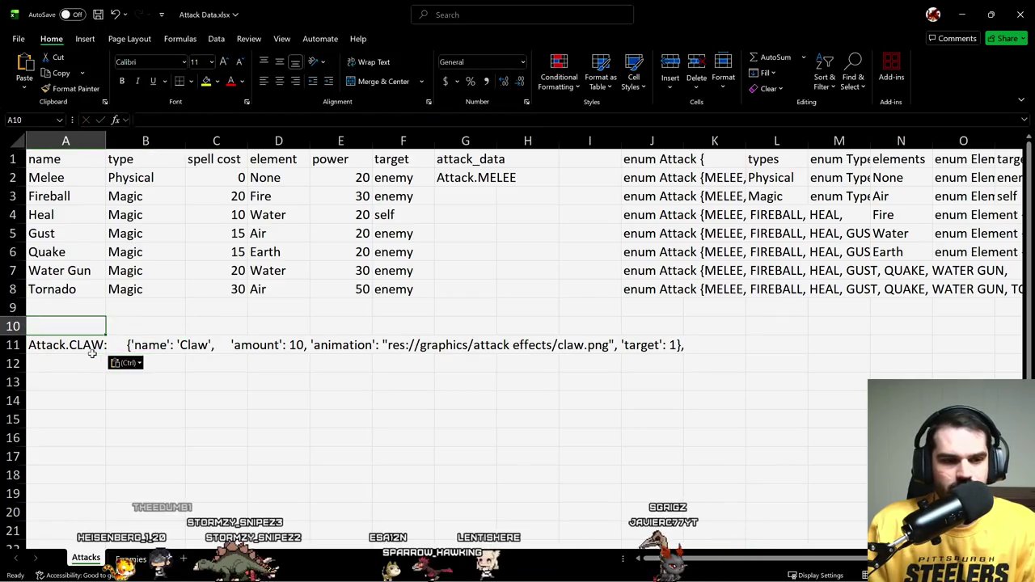
key("Right")
key("Left")
Step: Return to G2 and open its Attack.MELEE formula for editing
key("Right")
key("Right")
key("Right")
key("Right")
key("Up")
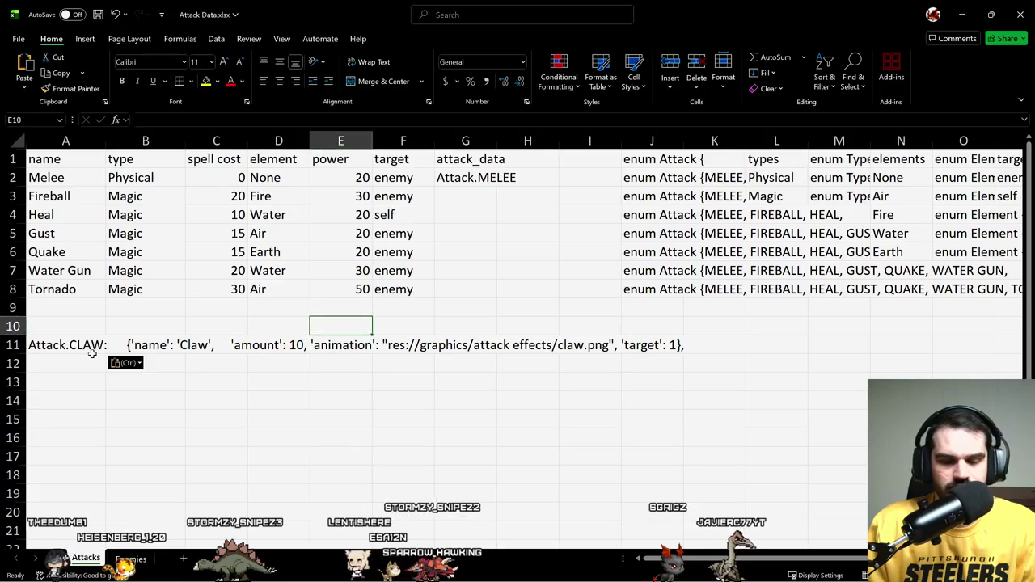
key("Right")
key("Right")
key("Up")
key("Up")
key("Up")
key("Up")
key("Up")
key("Up")
key("Down")
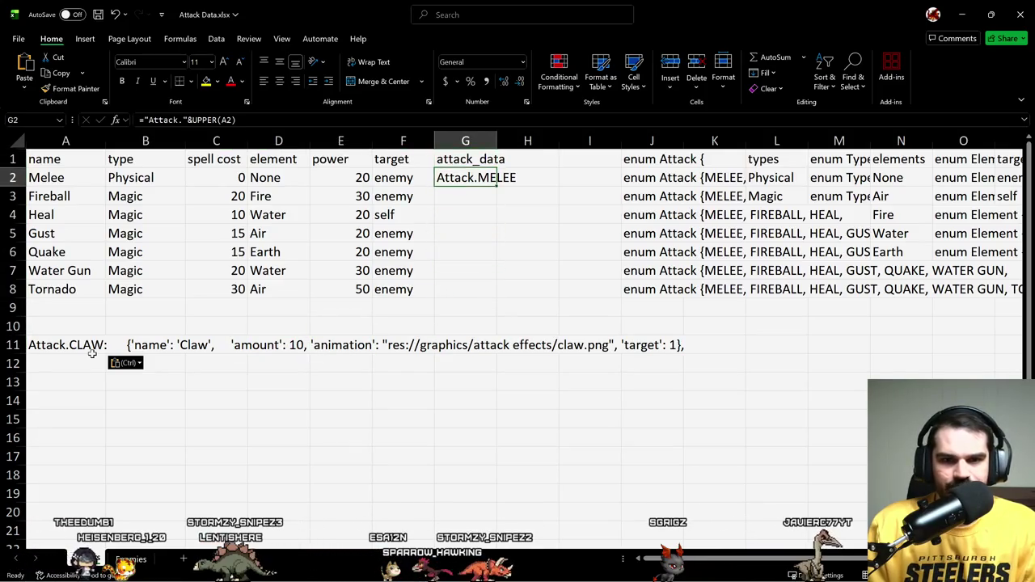
key("F2")
key("Left")
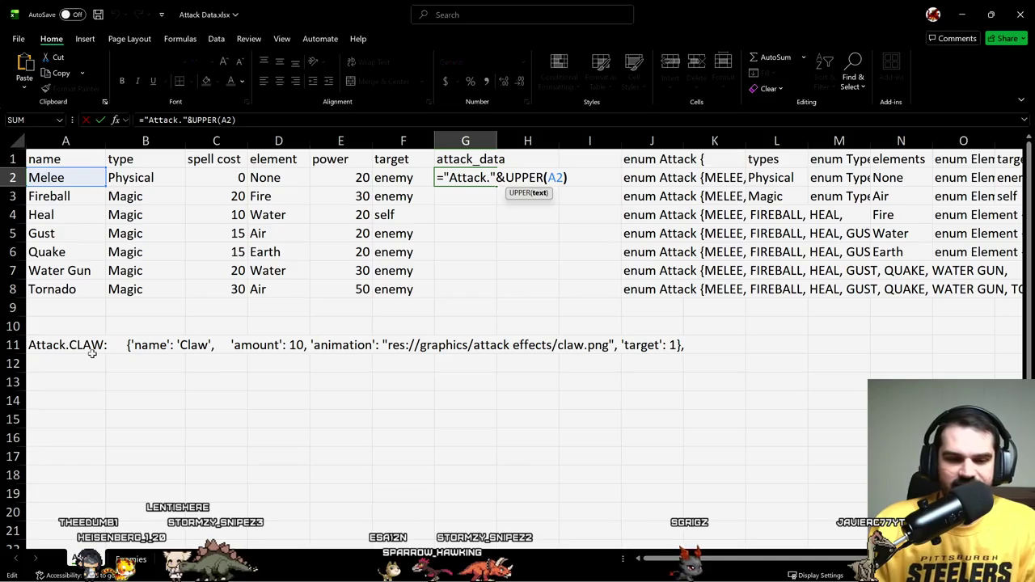
Step: Append &": {'"&A1&"', " to the G2 formula so it shows Attack.MELEE: {'name',
key("Right")
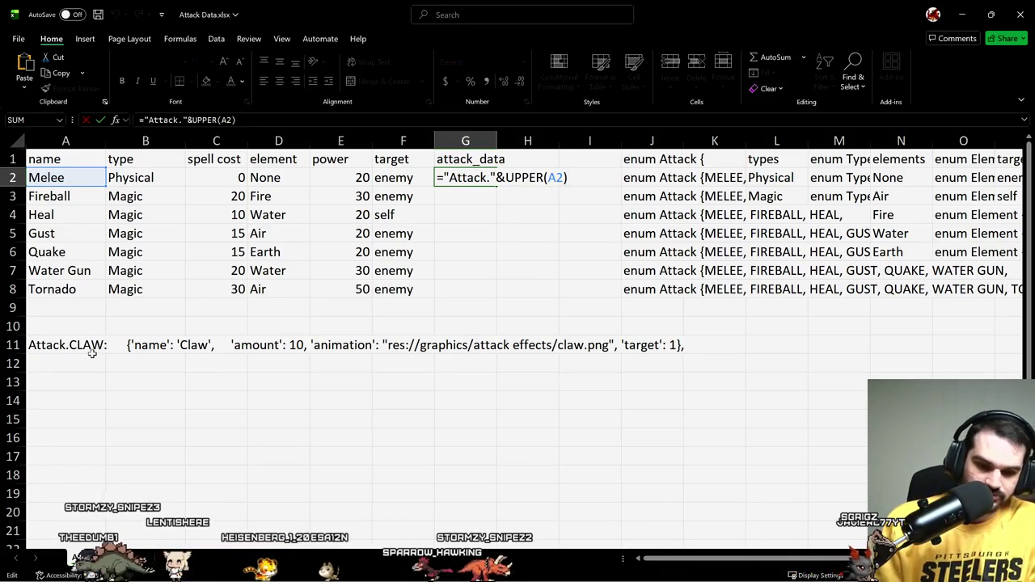
type("&:  {'&")
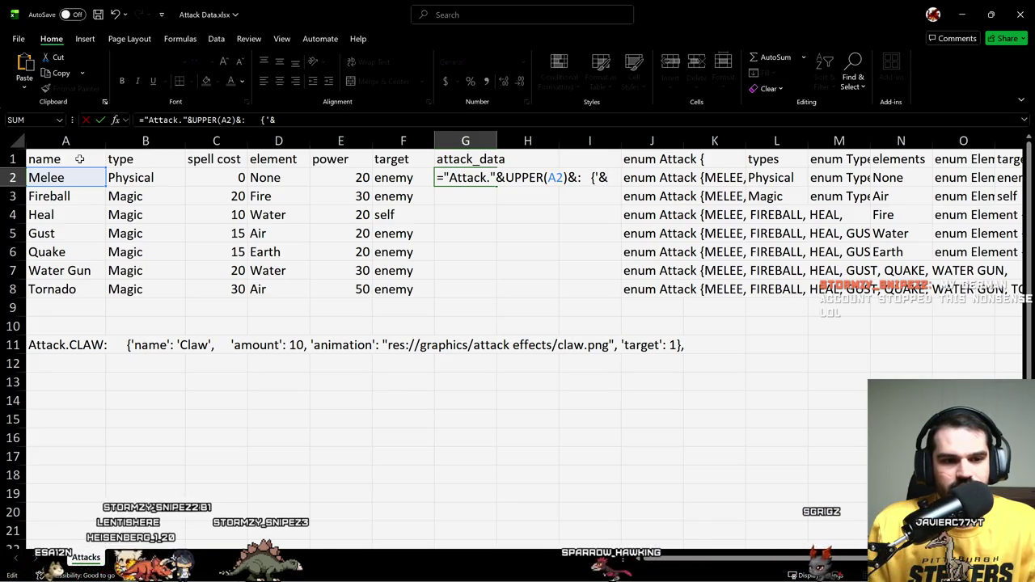
left_click(80, 160)
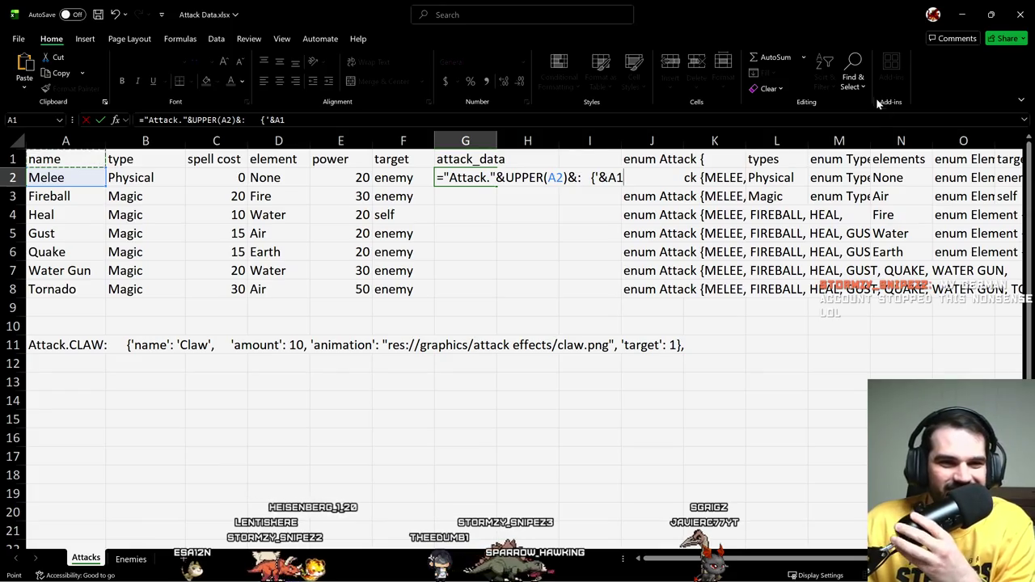
key("F2")
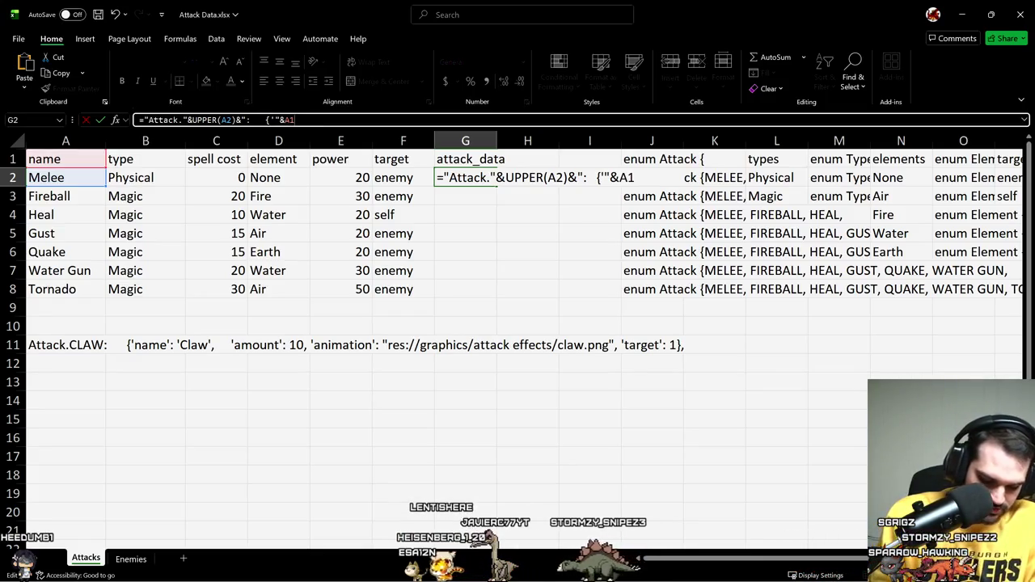
type("'")
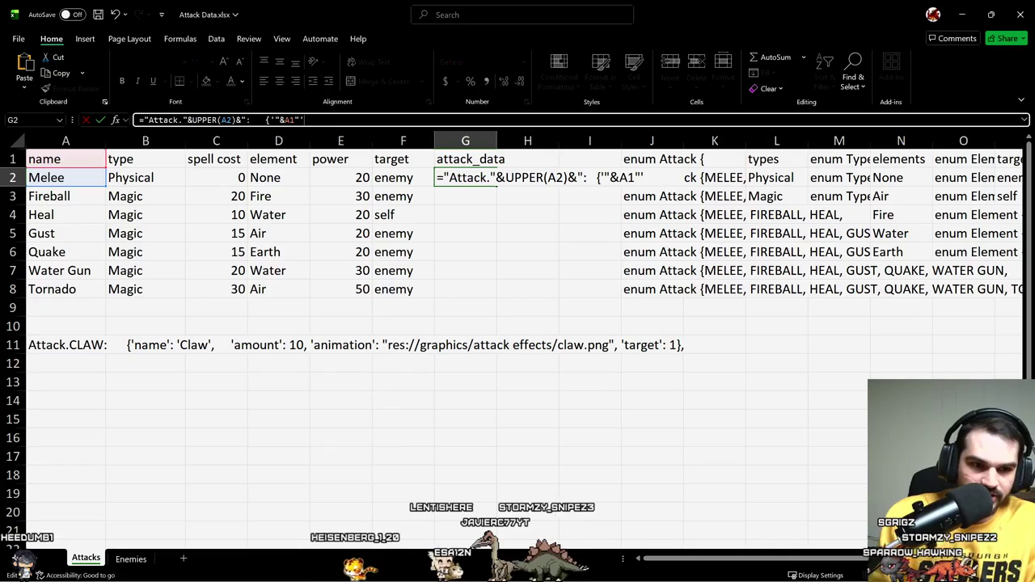
type(",")
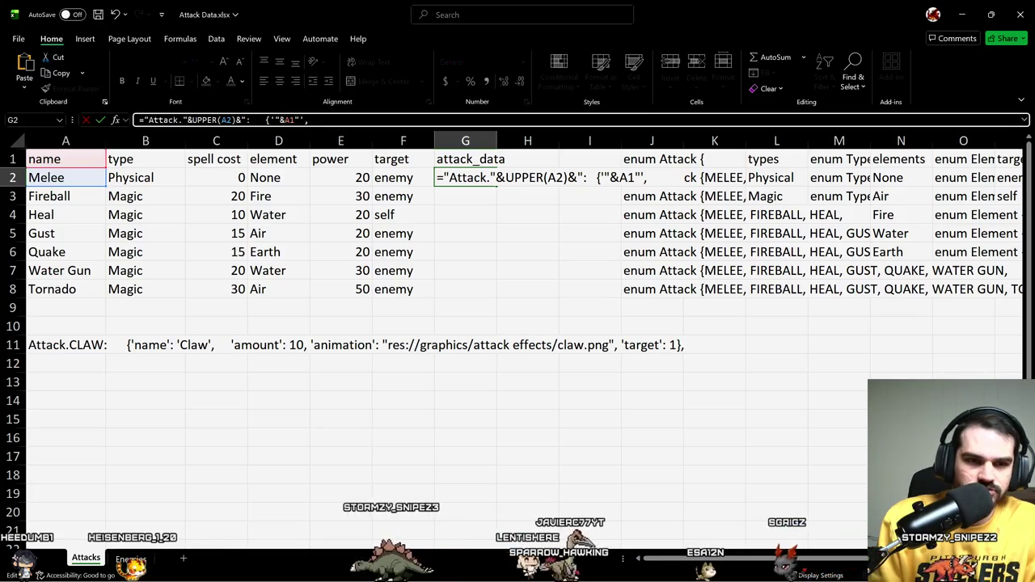
key("Return")
key("Return")
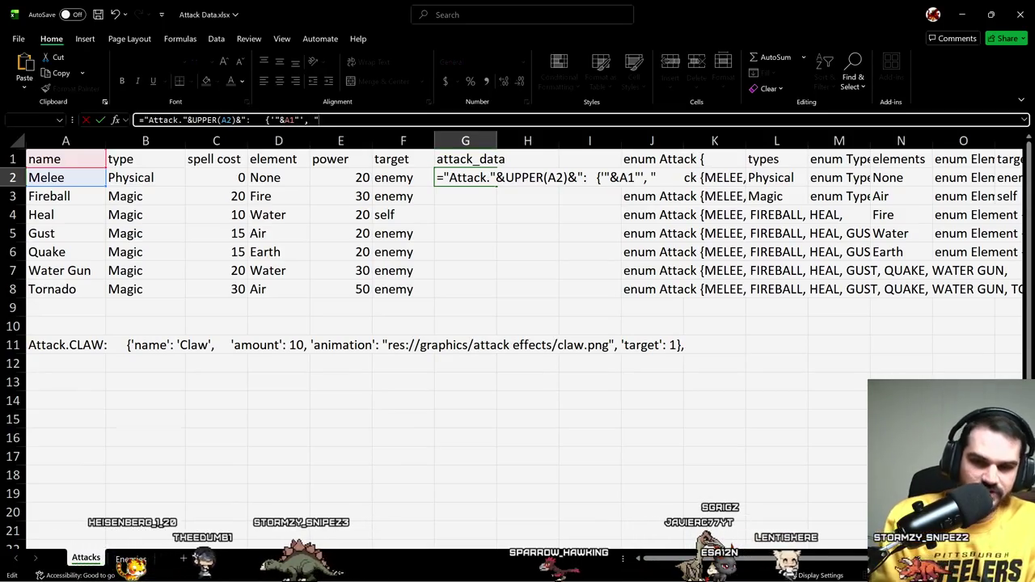
type("\"")
key("Return")
key("Return")
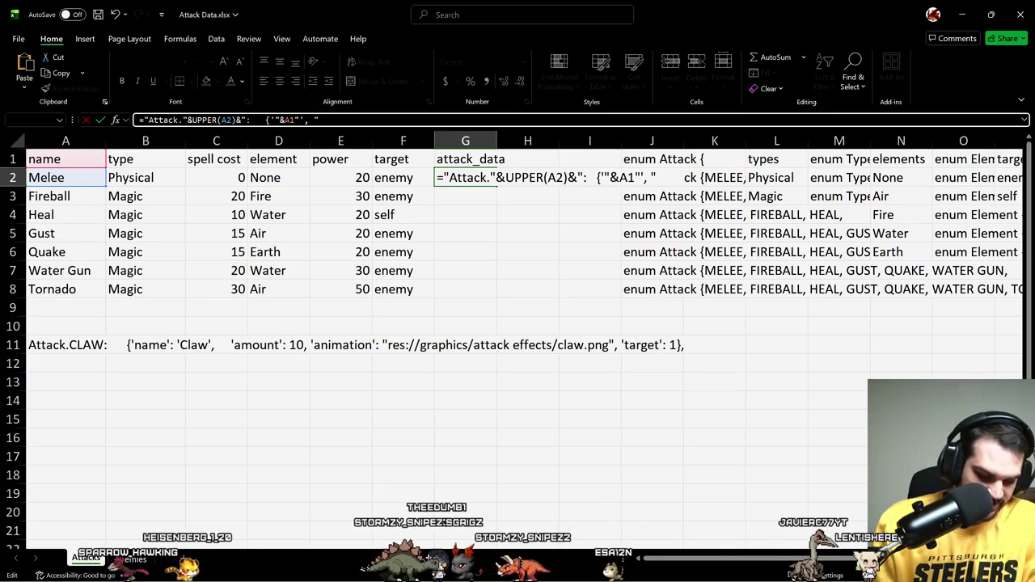
type("&")
key("Return")
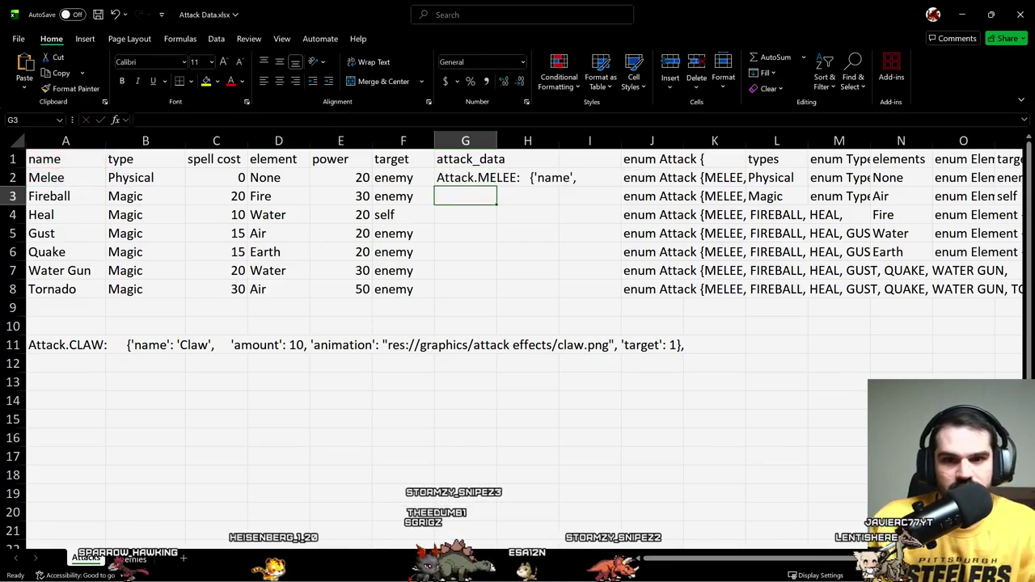
Step: Change G2's A1 header reference to absolute $A$1, keeping the Attack.MELEE: {'name', output
key("Up")
key("F2")
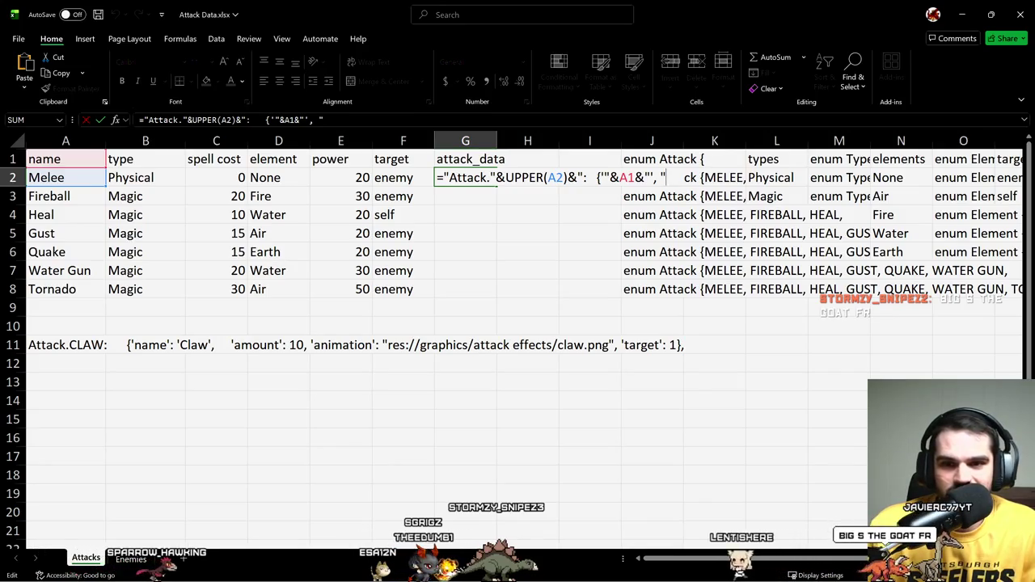
key("shift+Left")
key("shift+Left")
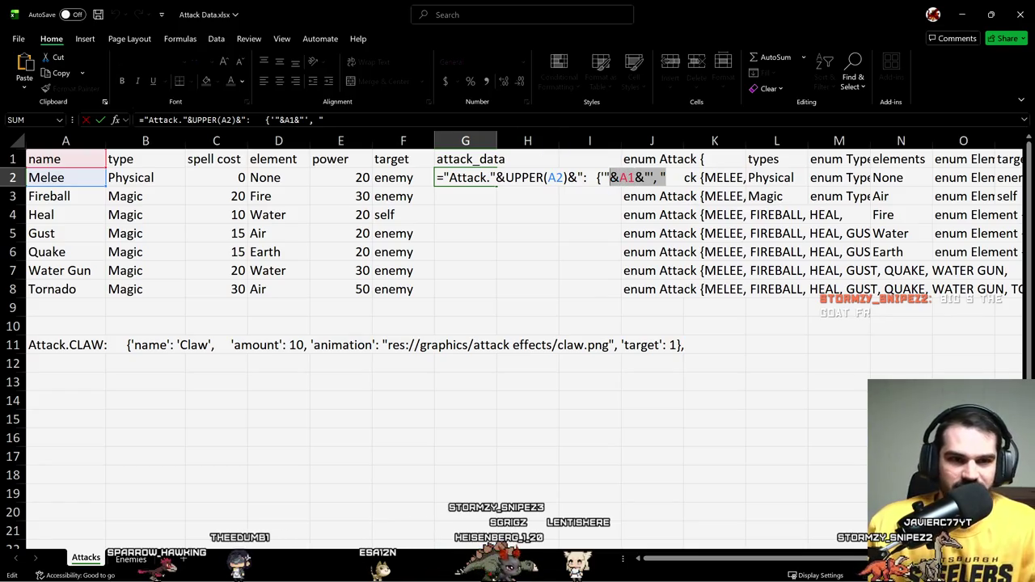
key("ctrl+Return")
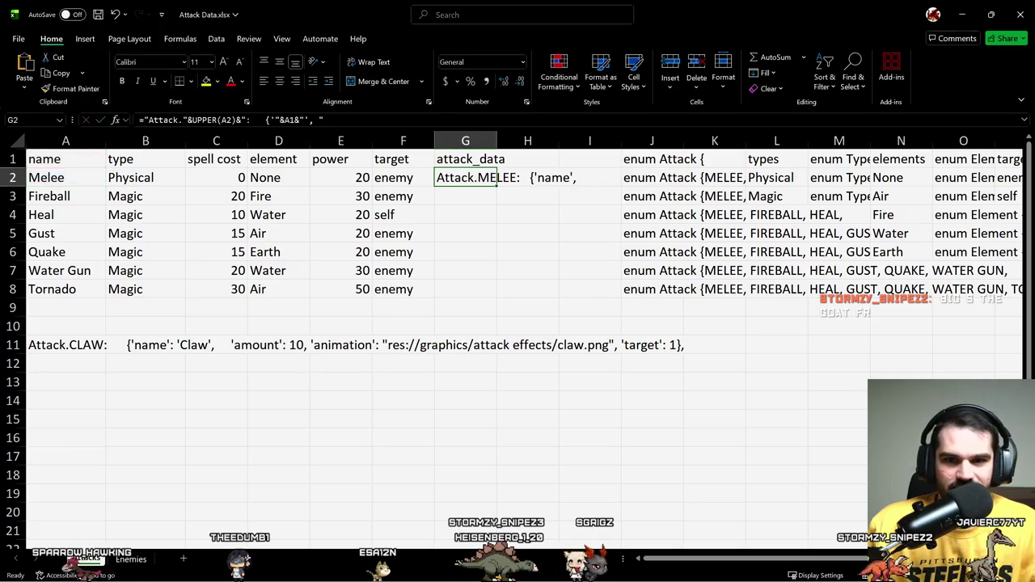
left_click(329, 121)
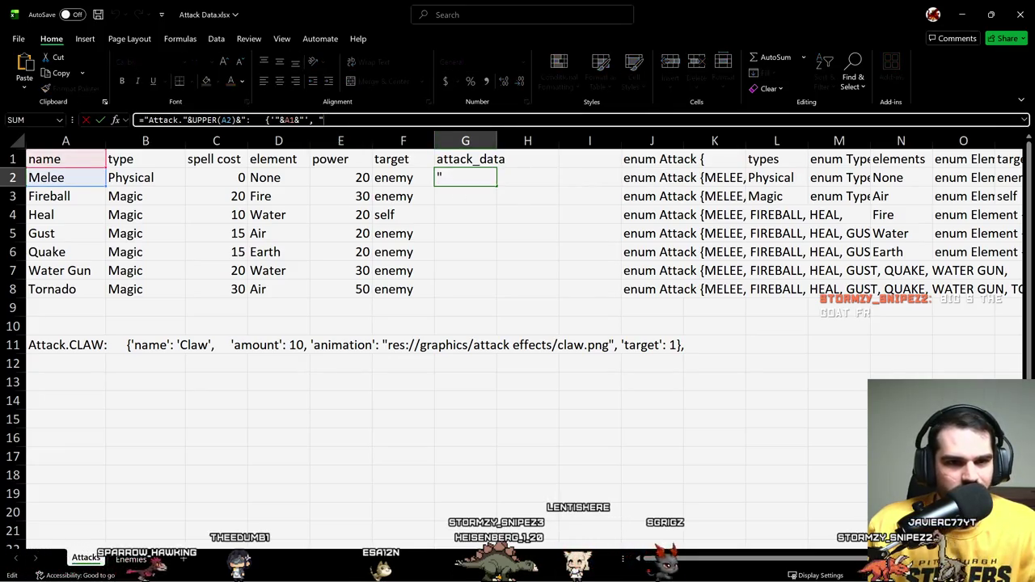
key("F4")
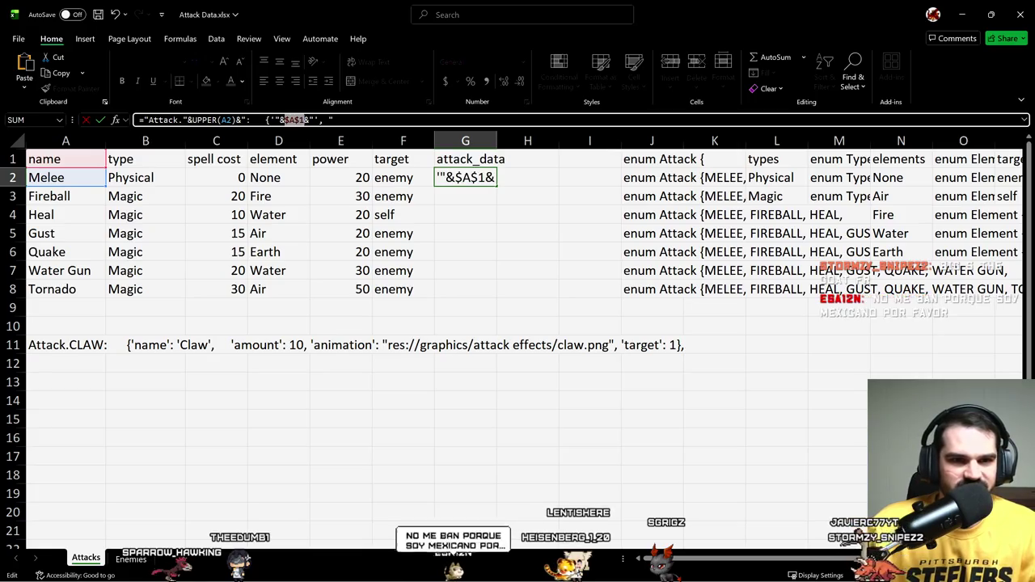
key("ctrl+Return")
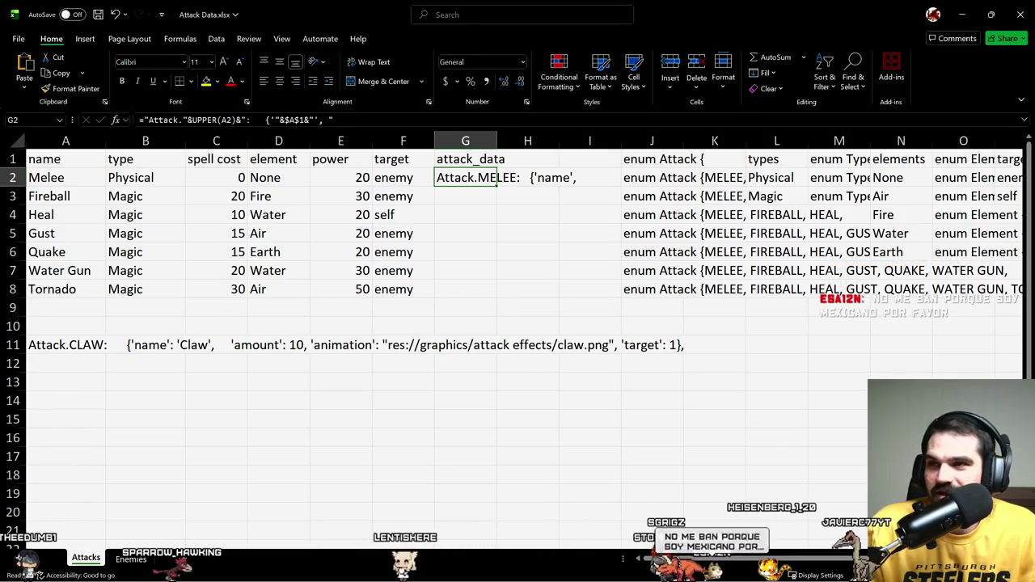
key("alt+Tab")
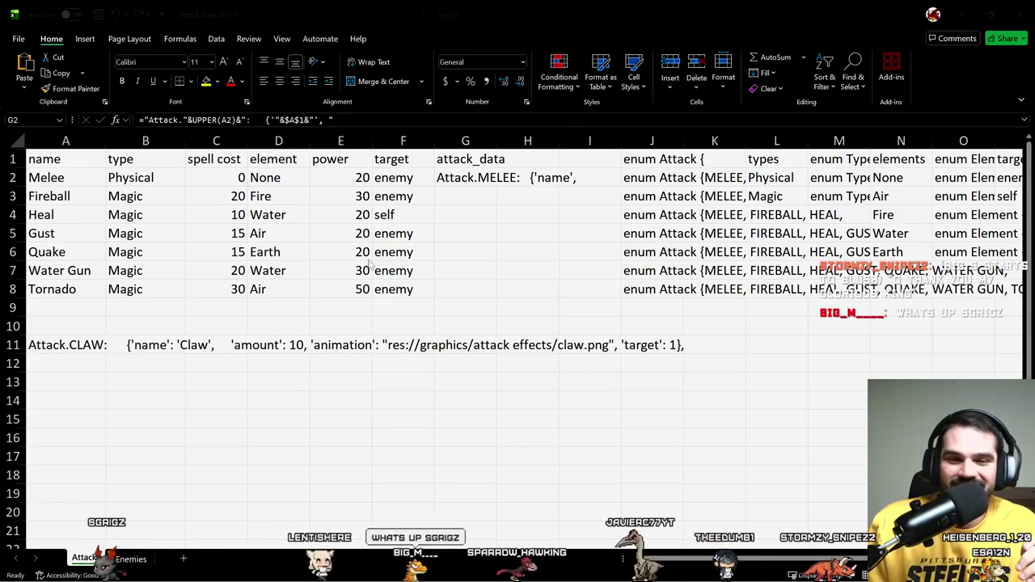
key("alt+Tab")
Step: Add the quoted A2 value to G2 so it reads Attack.MELEE: {'name':'Melee',
key("F2")
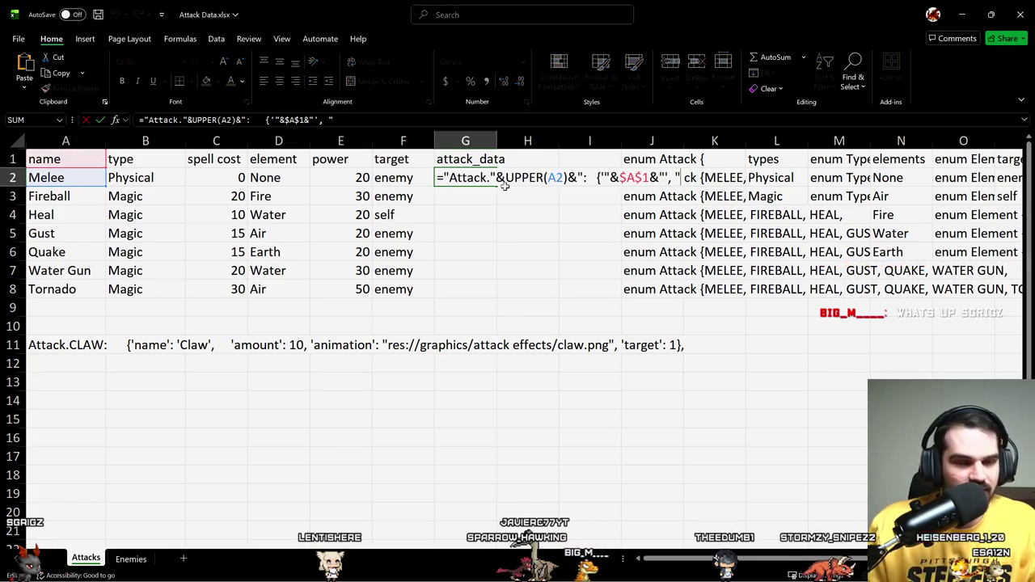
left_click(314, 120)
type(":")
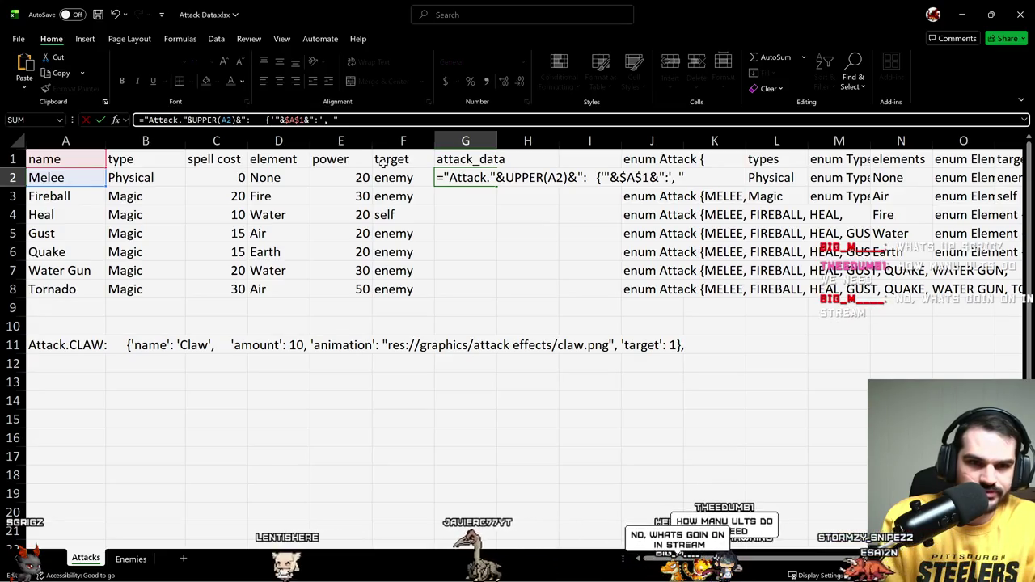
type("'")
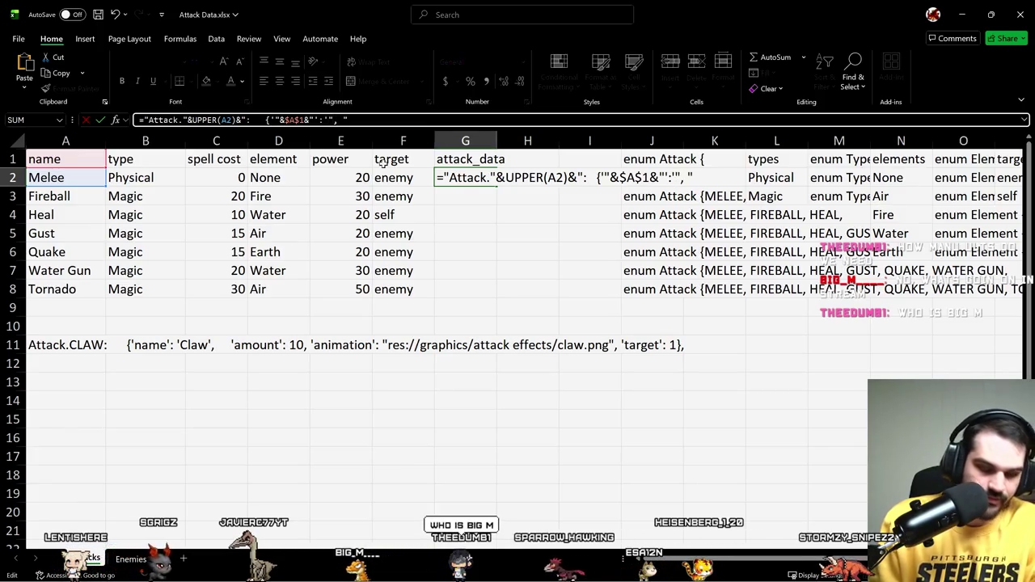
type("&")
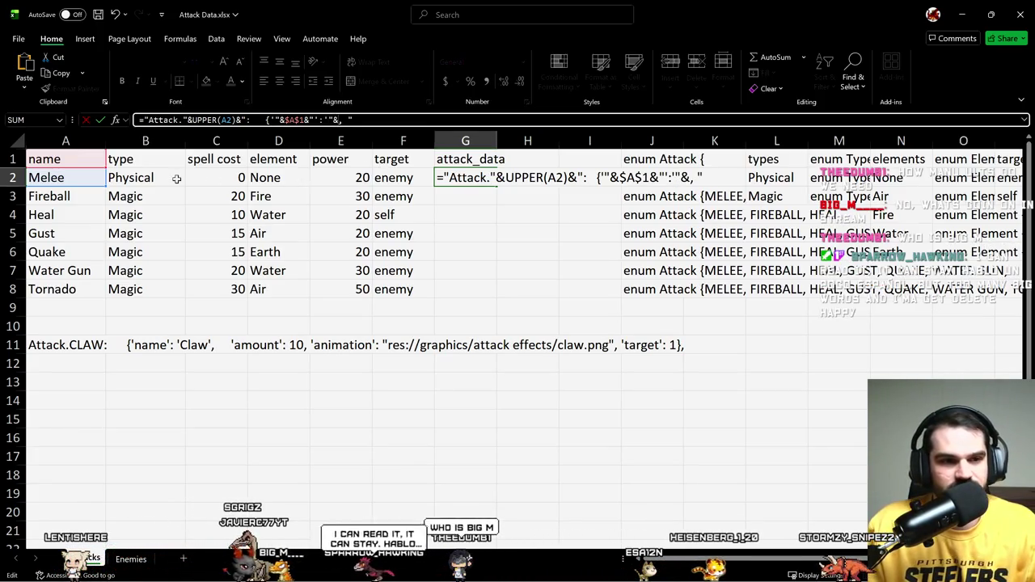
left_click(82, 178)
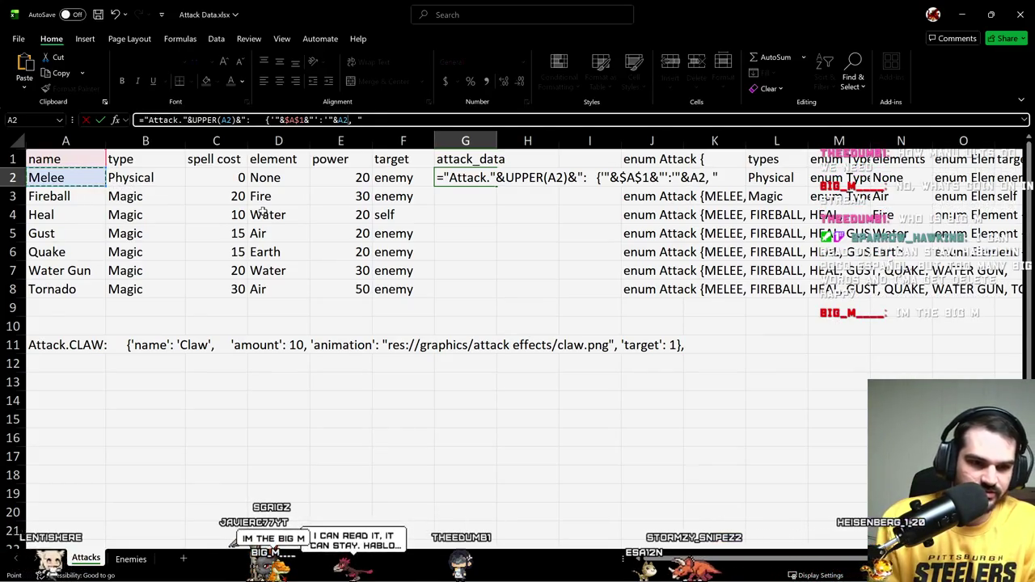
type("&")
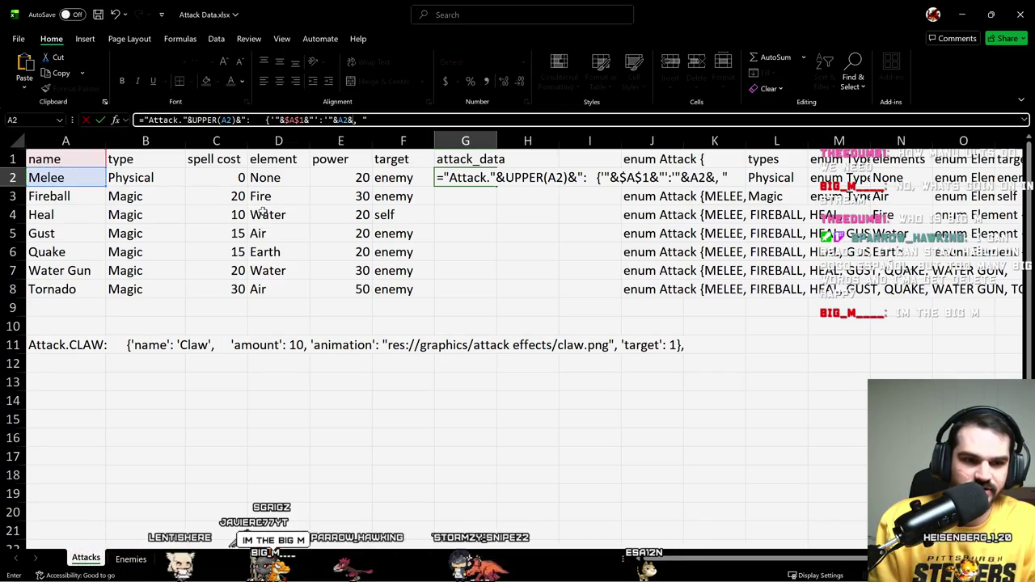
type("\"")
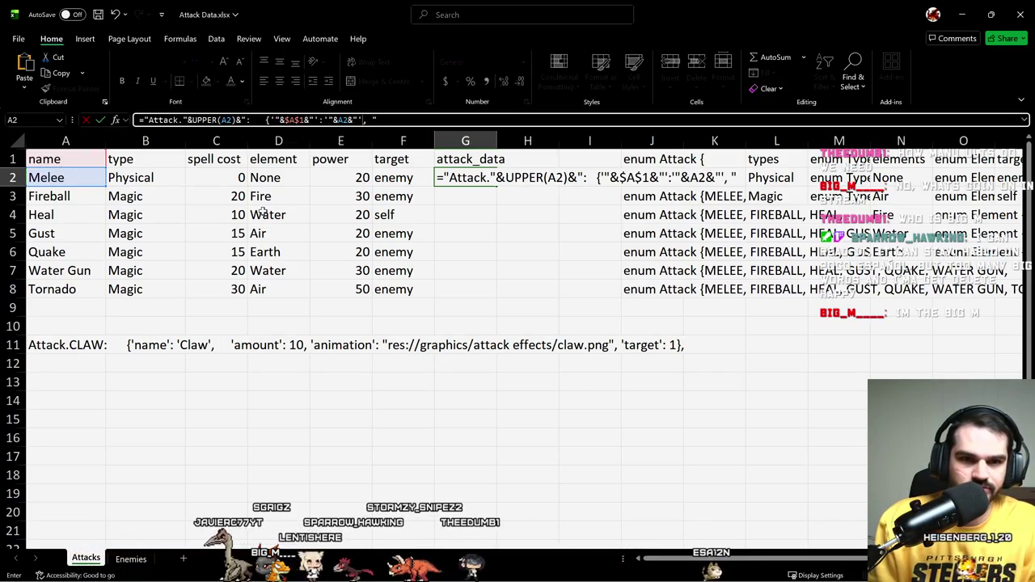
key("Return")
key("Up")
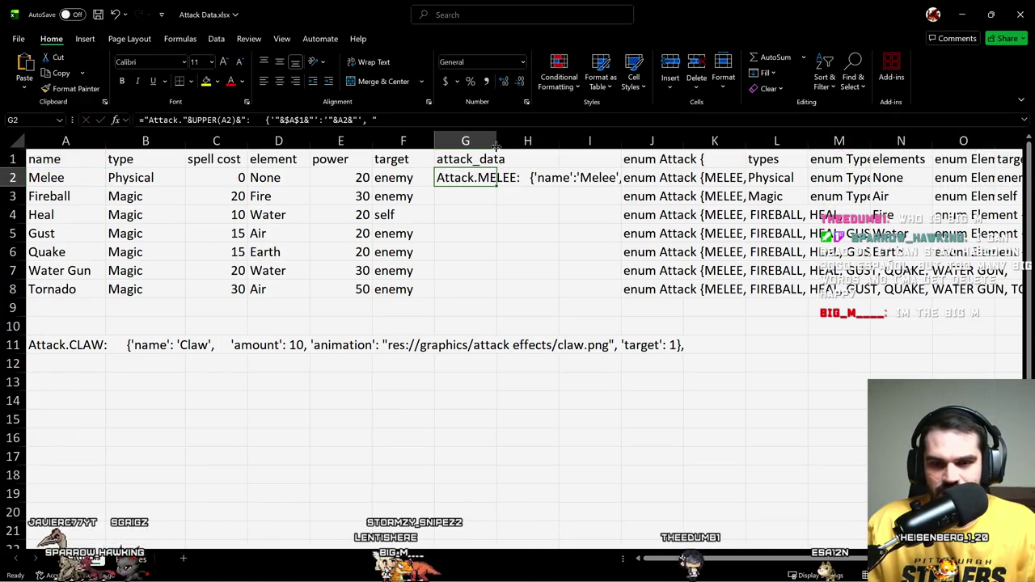
Step: Widen column G so G2's Attack.MELEE text fits within its cell
left_click_drag(497, 142, 941, 142)
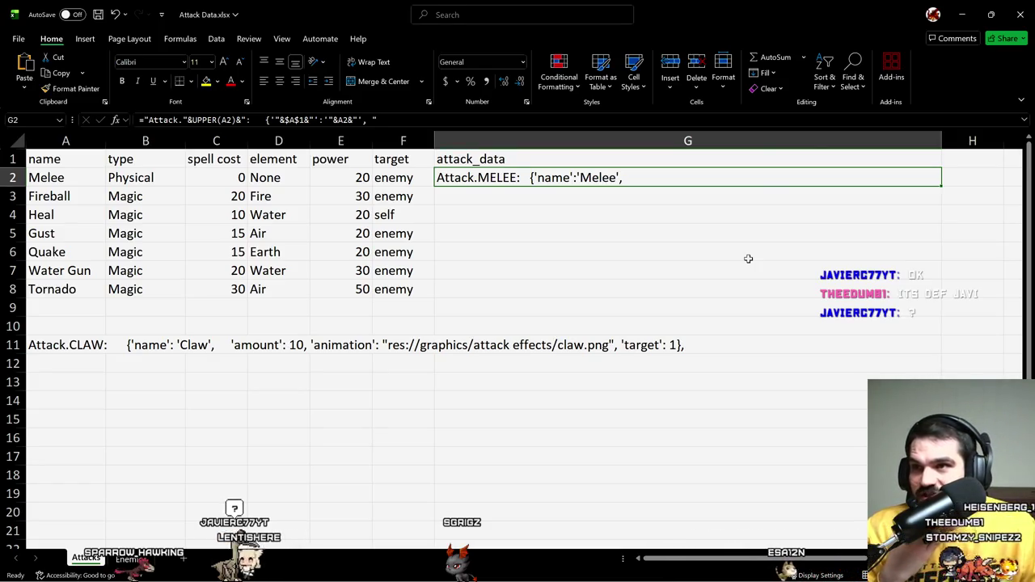
key("F2")
key("Escape")
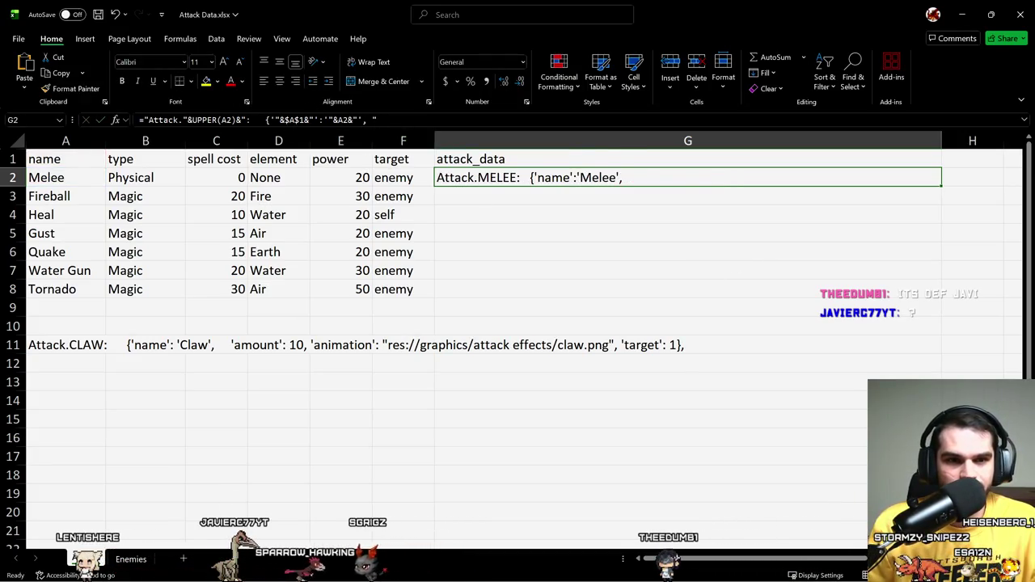
key("F2")
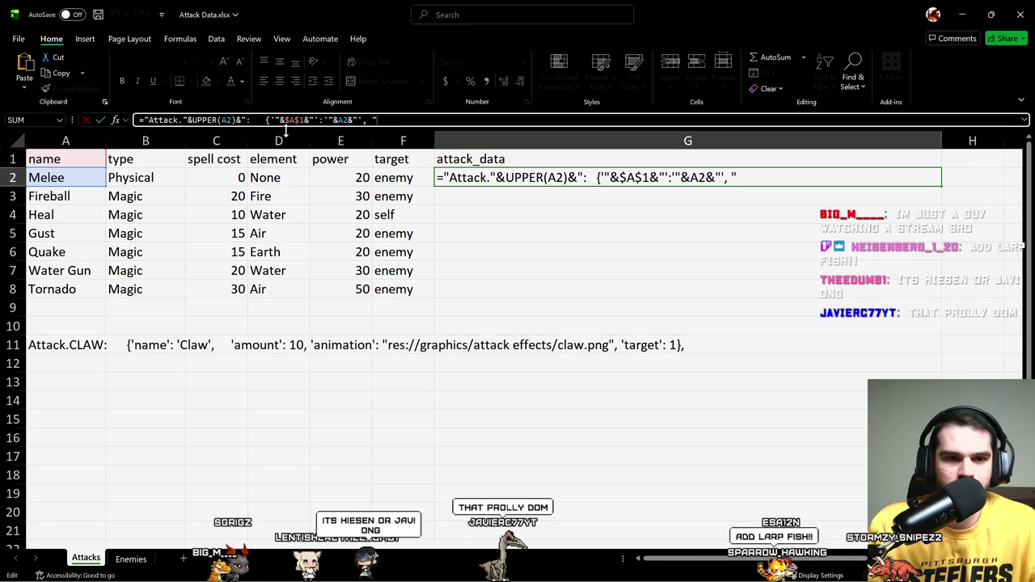
Step: Duplicate the name-field piece of the G2 formula into extra field copies
left_click_drag(280, 119, 324, 120)
left_click(324, 120)
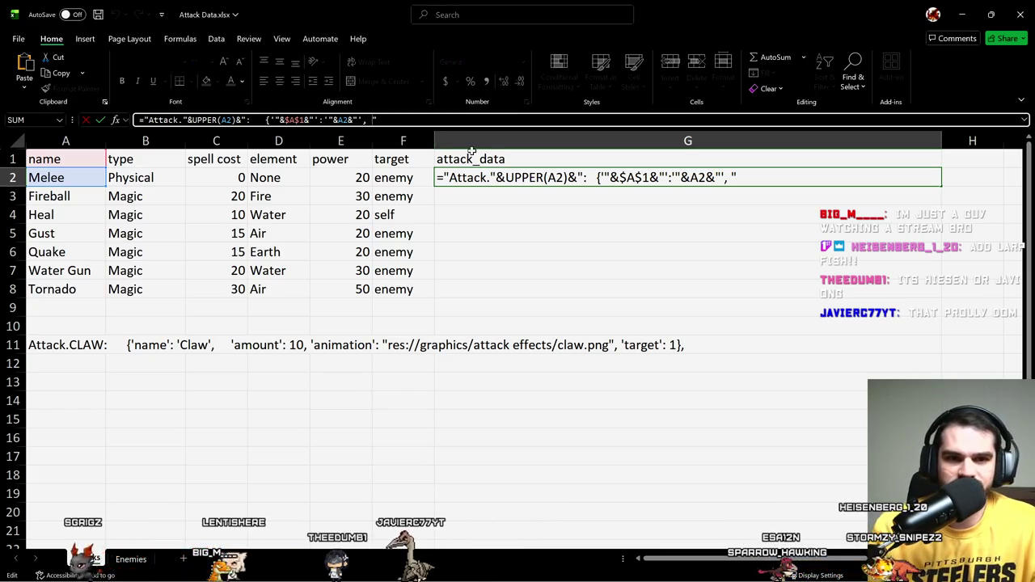
type("'")
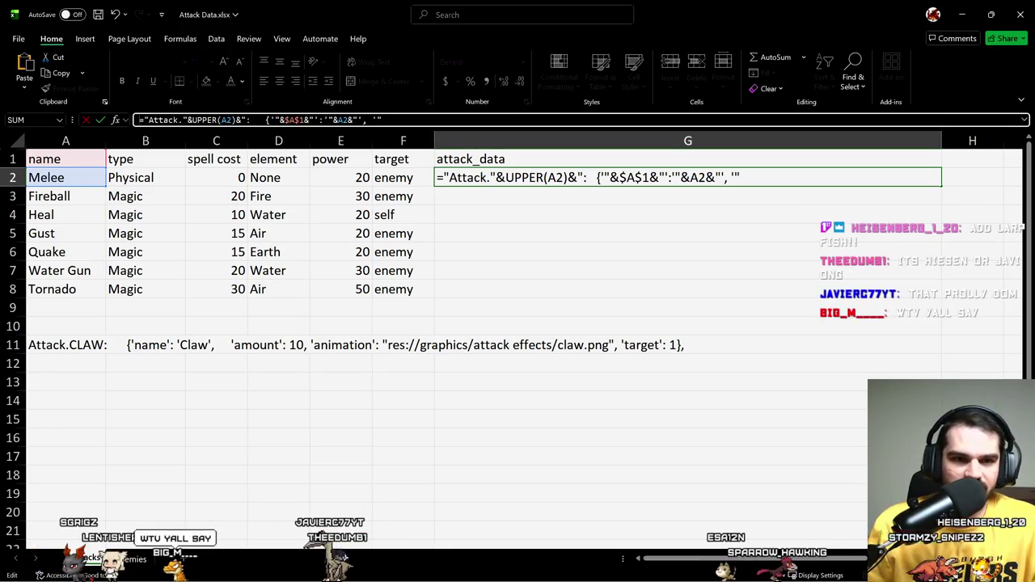
left_click_drag(382, 120, 279, 120)
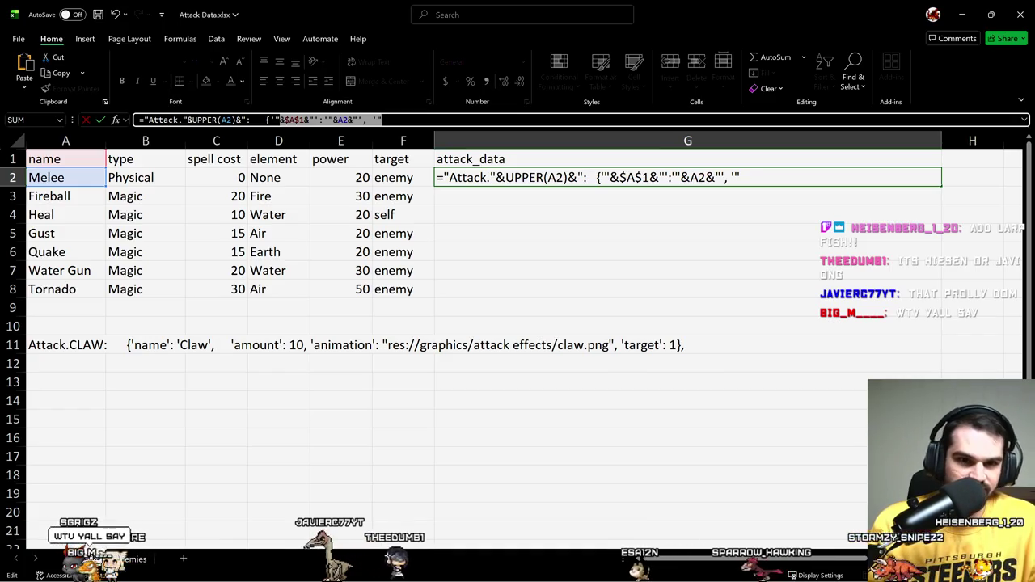
key("ctrl+c")
key("ctrl+v")
key("ctrl+v")
key("ctrl+v")
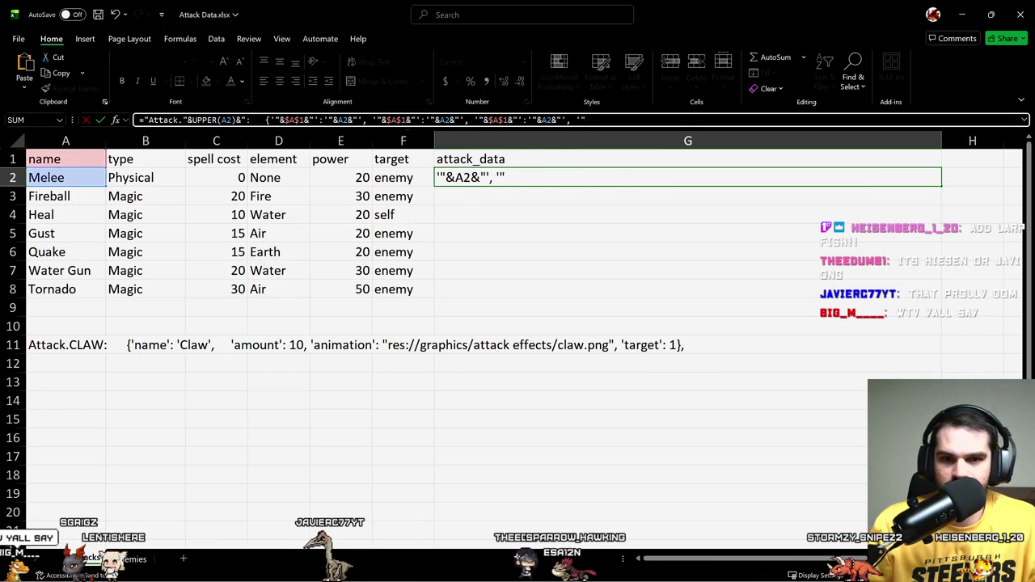
key("ctrl+v")
key("ctrl+v")
key("ctrl+v")
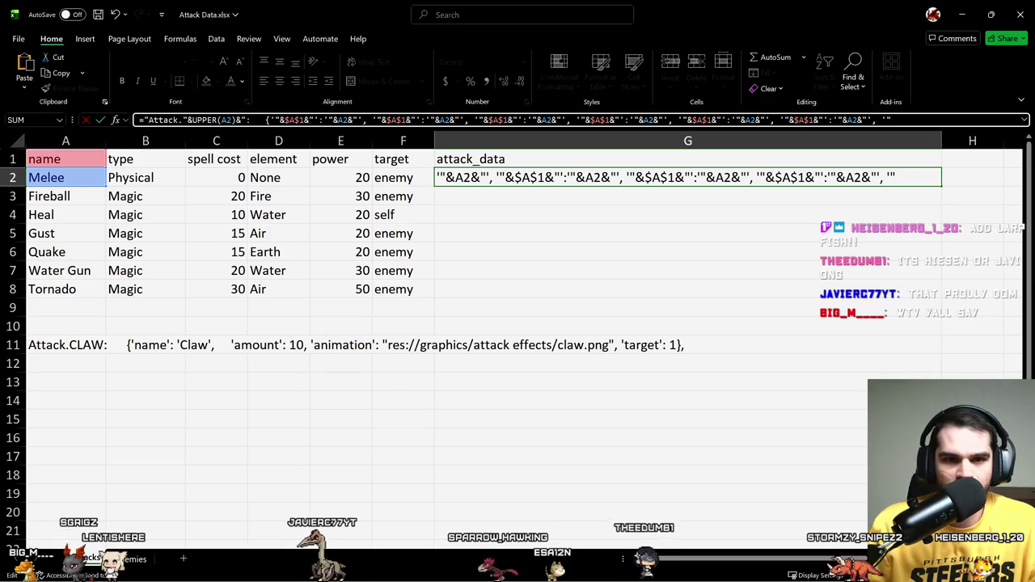
Step: Repoint the copies to columns B–D for 'type', 'spell cost' and 'element'
mouse_move(108, 161)
left_mouse_down()
mouse_move(135, 162)
mouse_move(101, 163)
left_mouse_up()
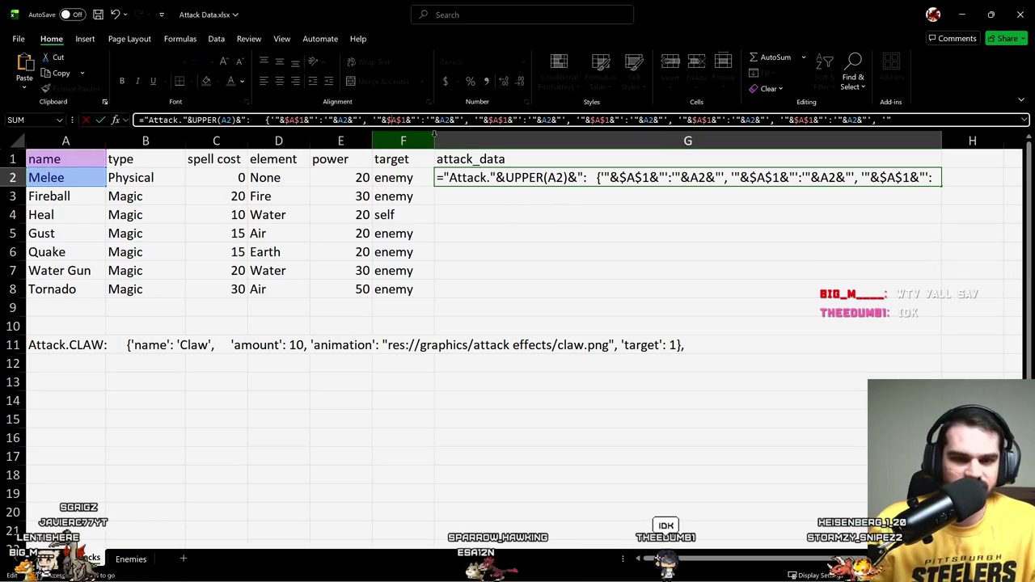
key("BackSpace")
type("B")
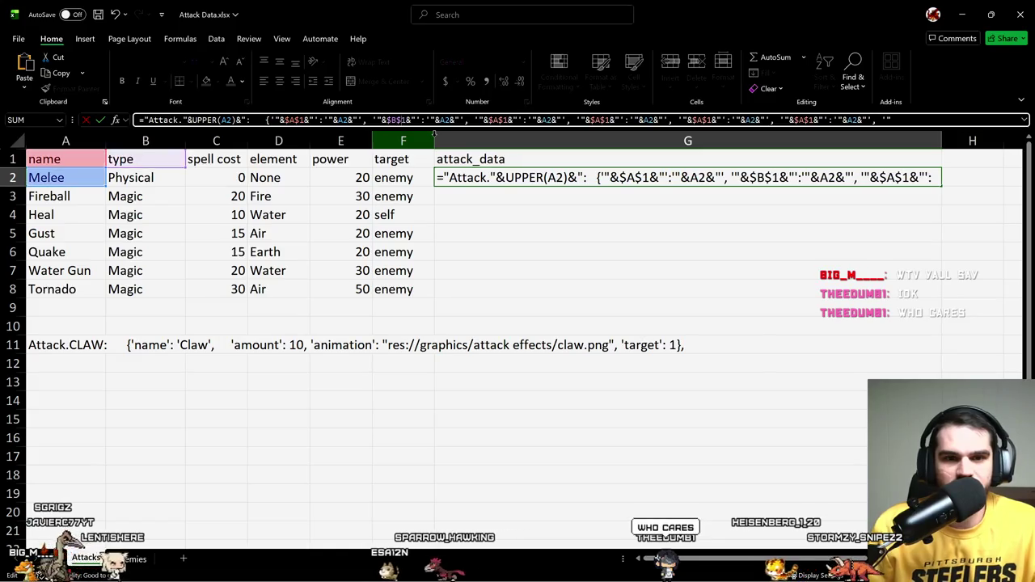
type("B")
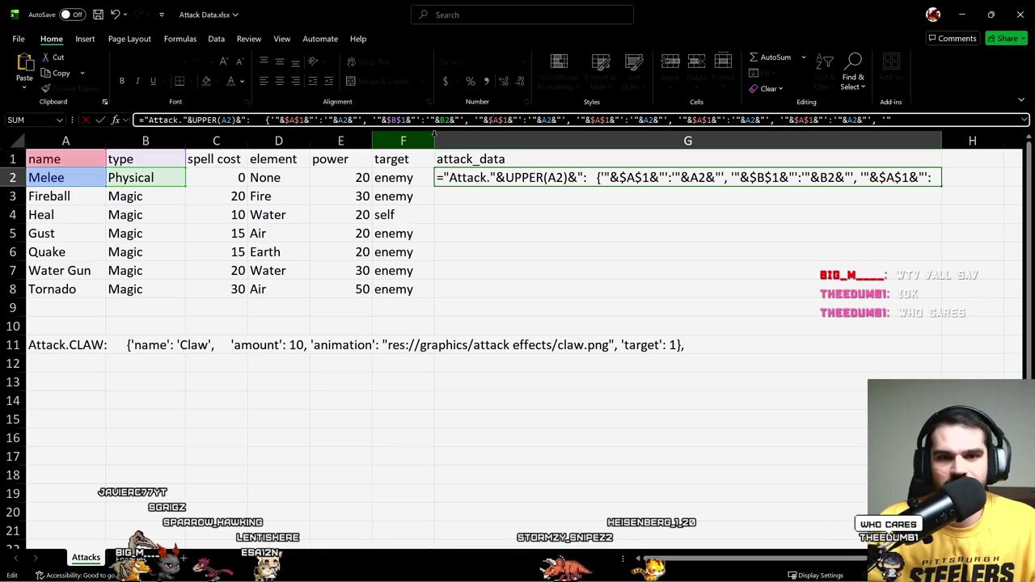
key("BackSpace")
type("C")
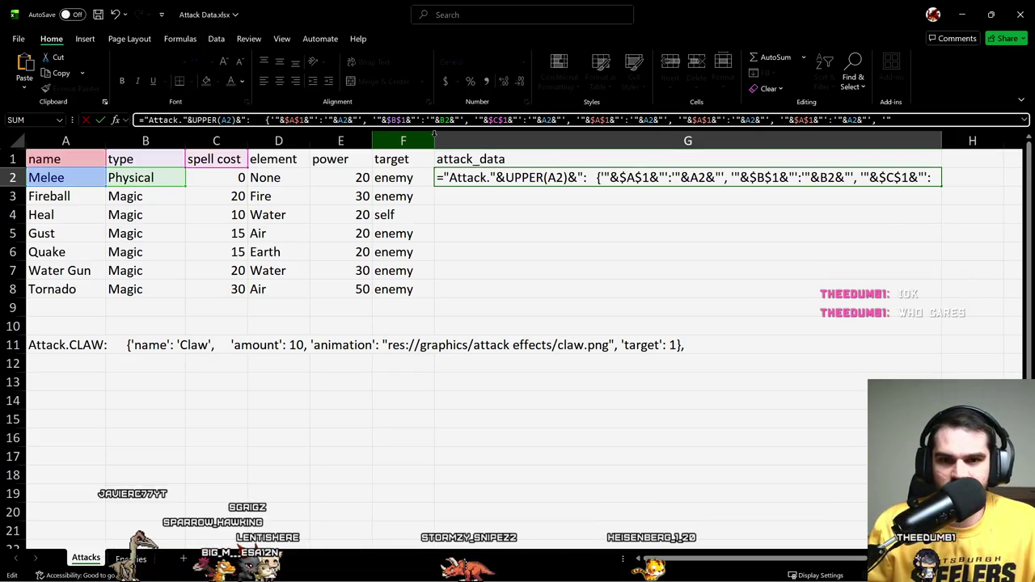
key("Right")
key("Right")
key("Right")
key("BackSpace")
type("C")
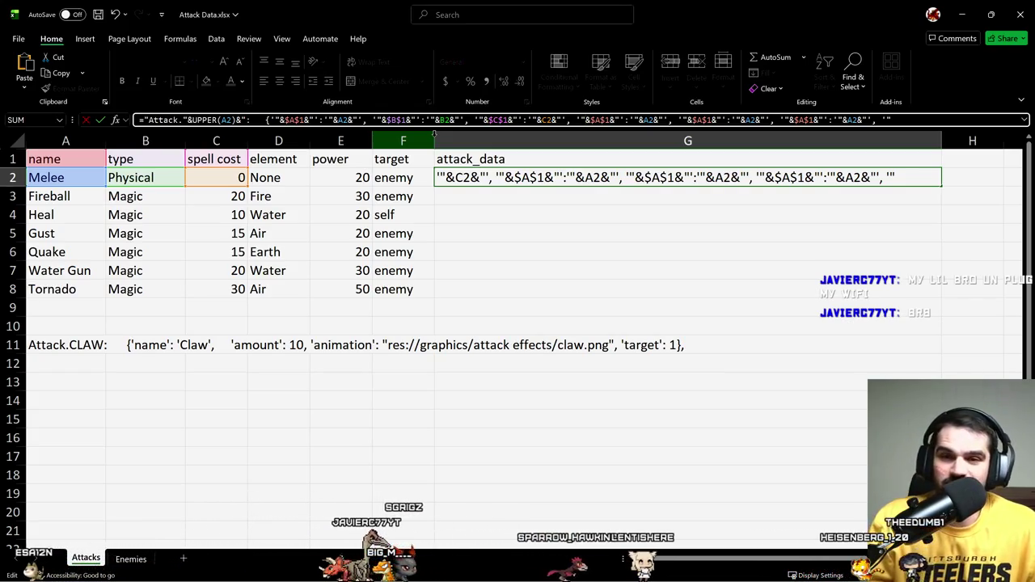
type("D")
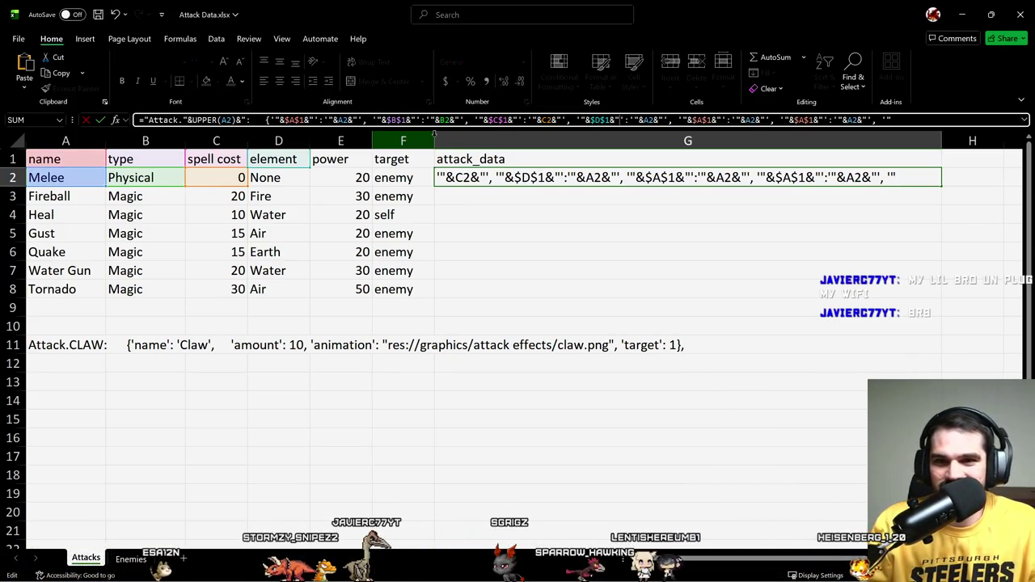
key("BackSpace")
type("D")
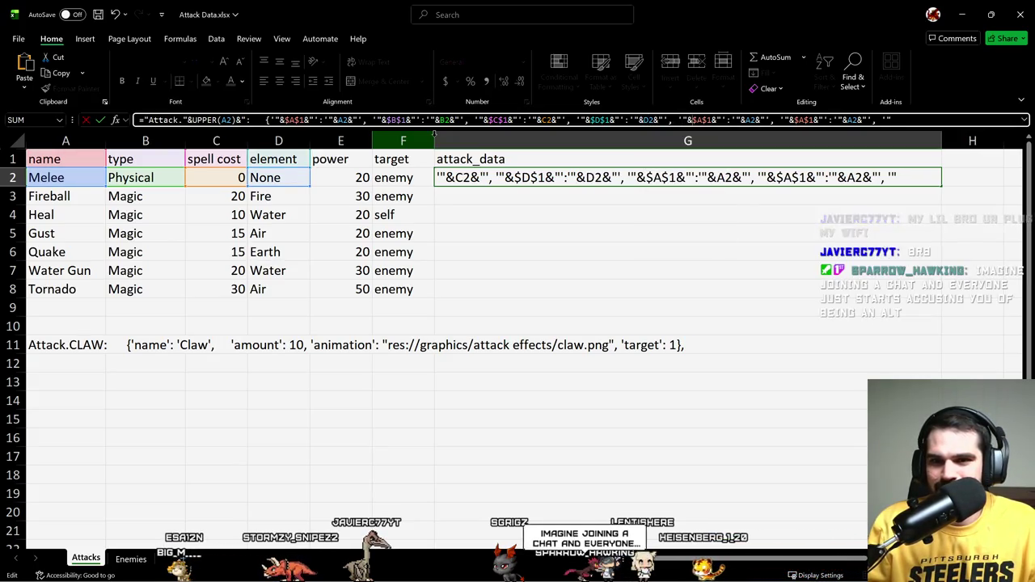
Step: Repoint the last copies to columns E–F for 'power' and 'target', and commit G2
key("BackSpace")
type("E")
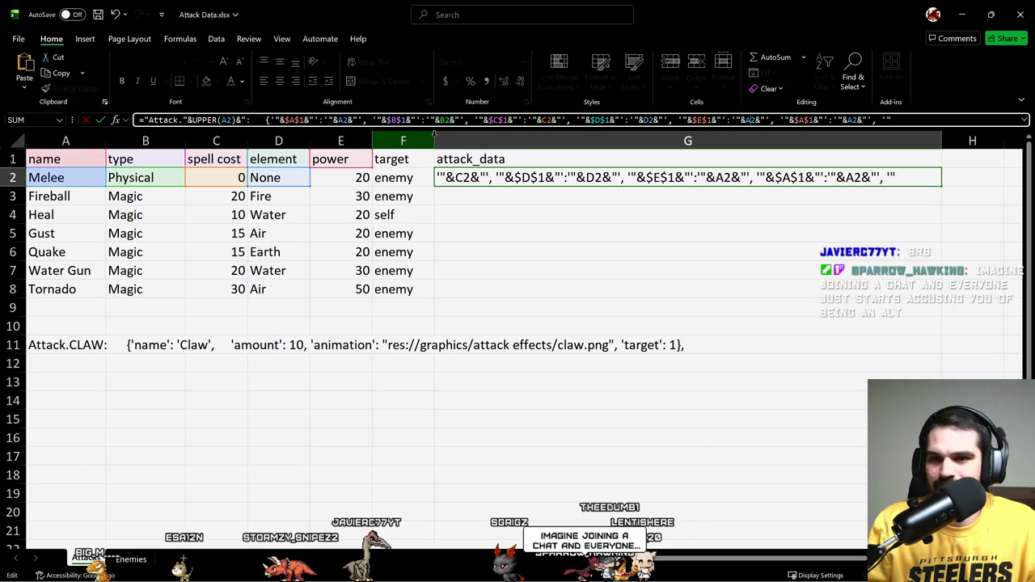
key("BackSpace")
type("E")
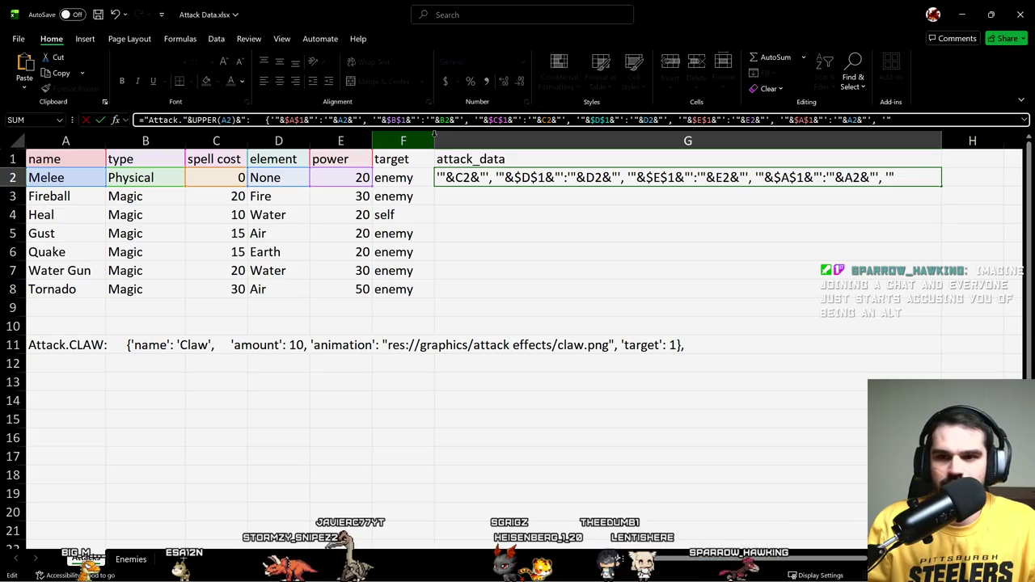
key("BackSpace")
type("F")
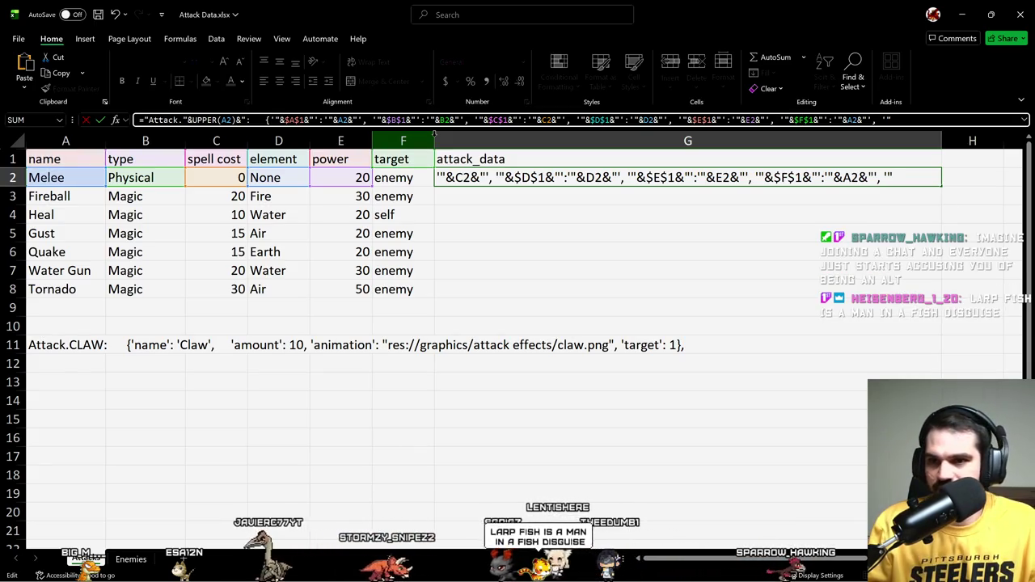
type("F")
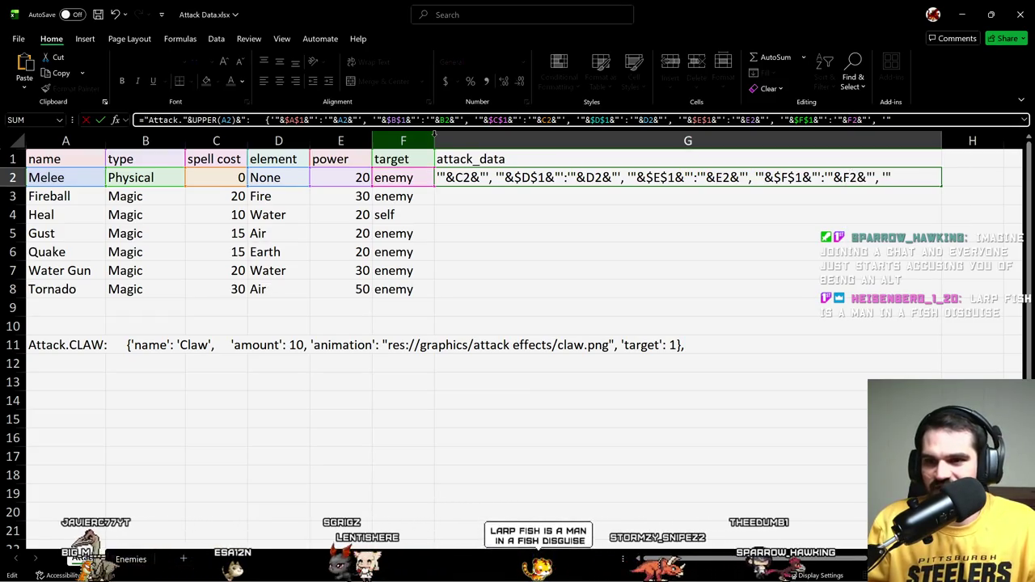
key("Return")
key("Up")
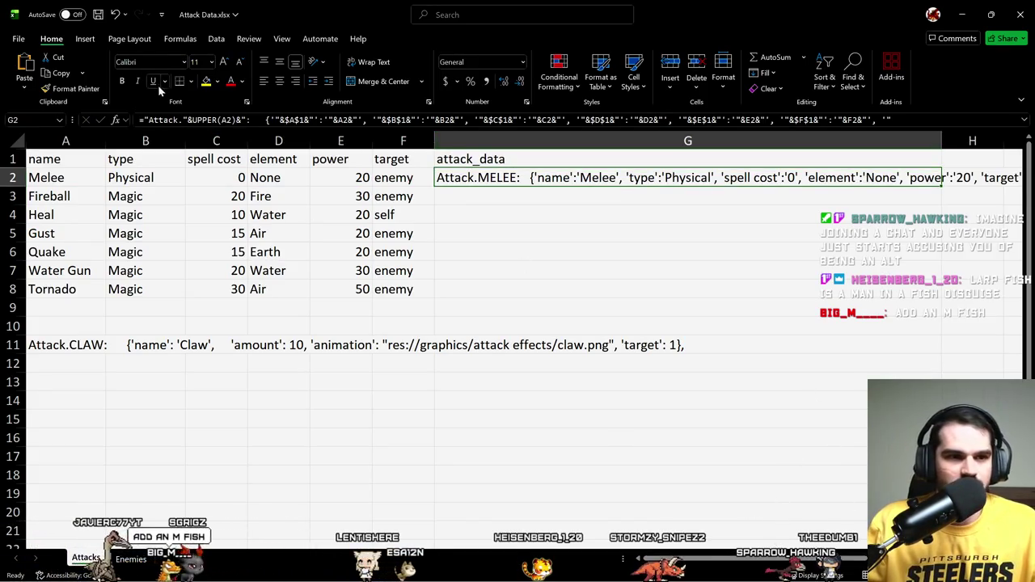
left_click(368, 64)
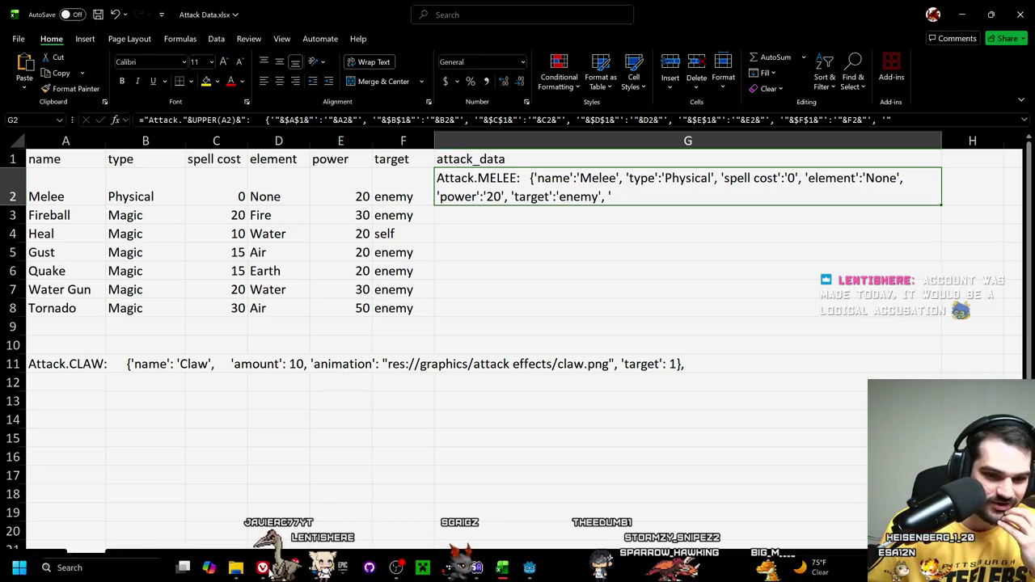
Step: Return to the Attack Data workbook and reopen G2's wrapped six-field formula
key("alt+Tab")
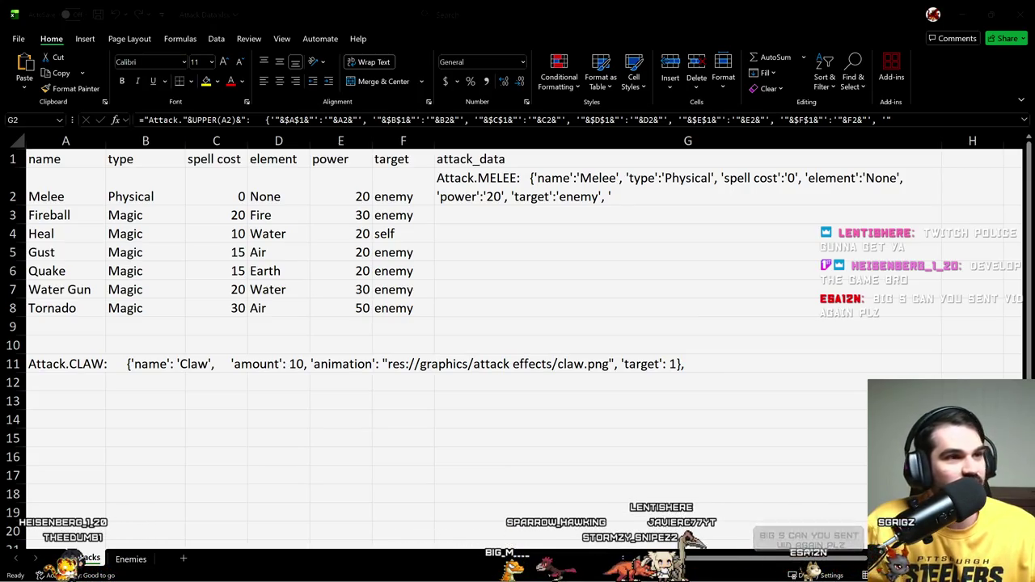
key("alt+Tab")
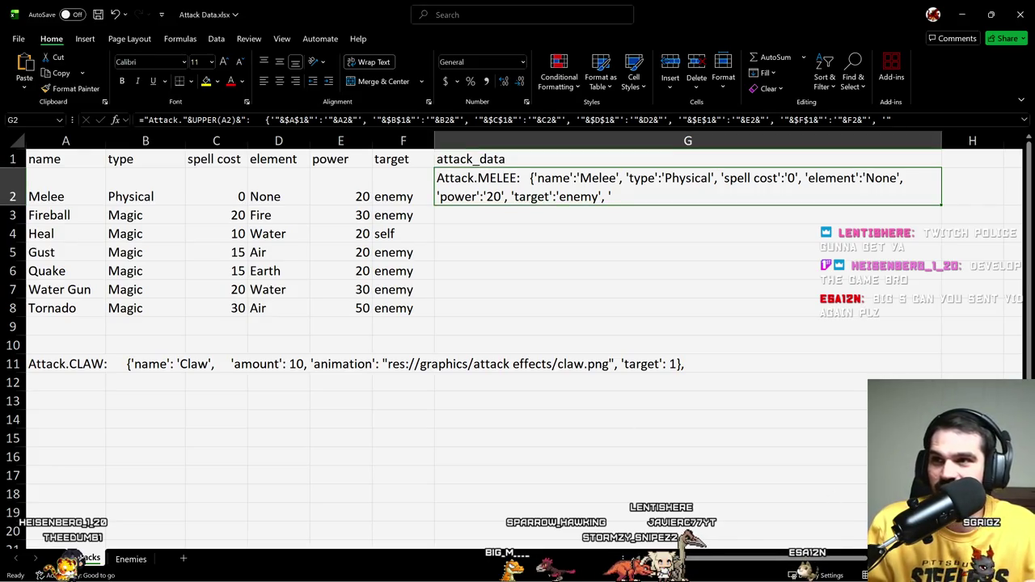
left_click(732, 381)
left_click(493, 307)
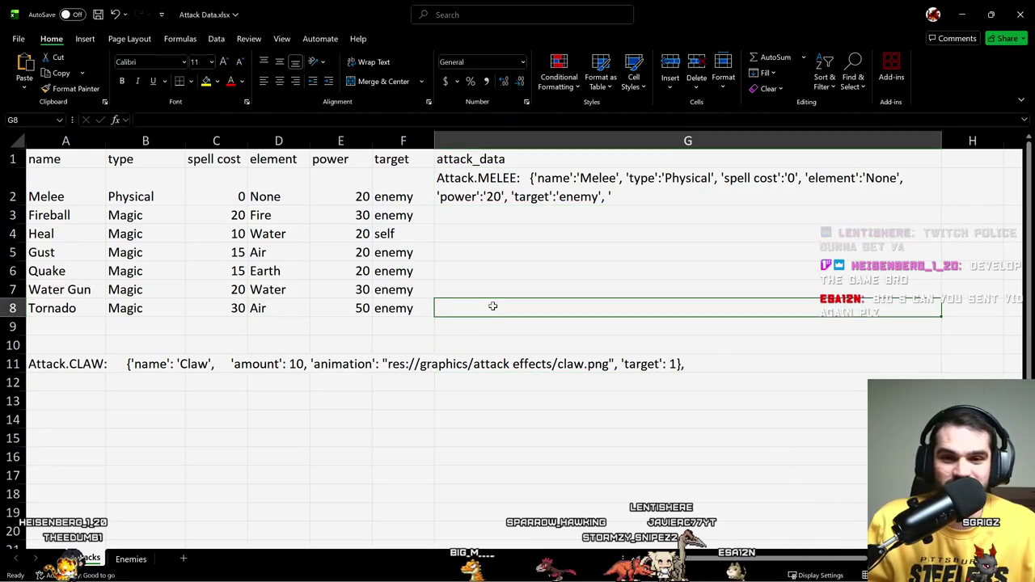
key("Up")
key("Up")
key("Up")
key("Up")
key("Up")
key("Up")
key("Up")
key("Down")
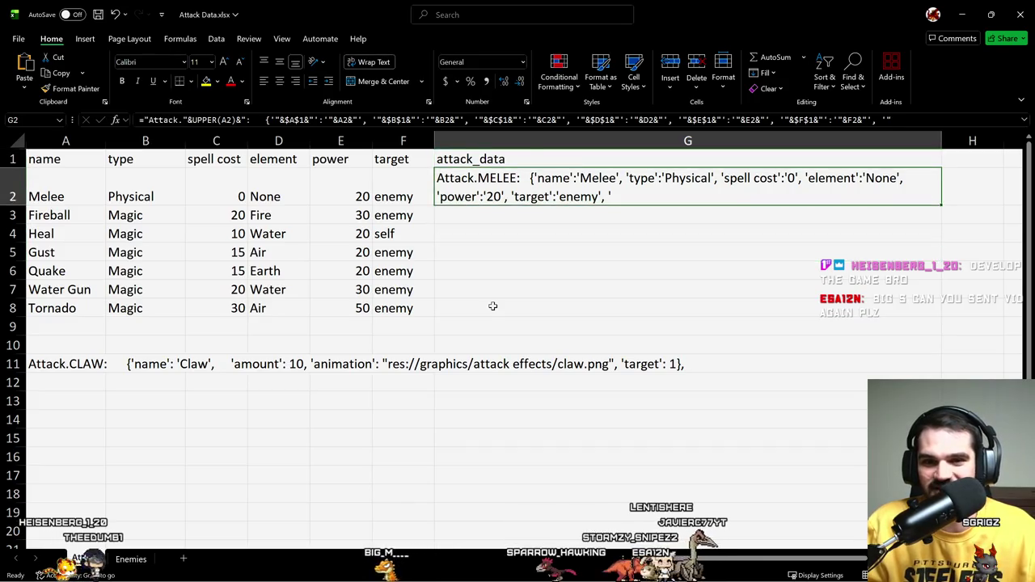
key("F2")
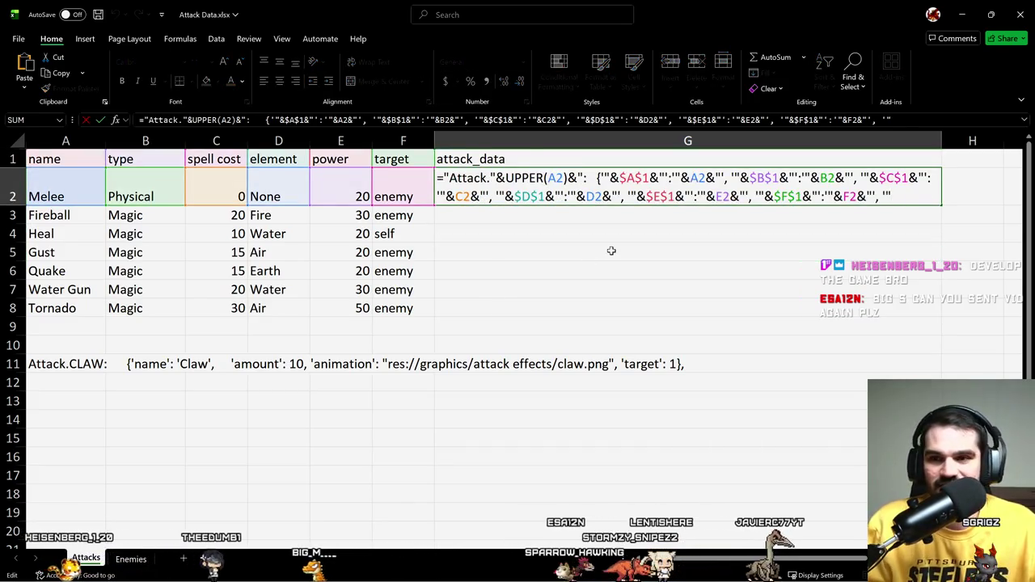
Step: Close the G2 entry text with a '} brace instead of the trailing separator
key("BackSpace")
key("BackSpace")
key("BackSpace")
type("\"")
key("BackSpace")
key("BackSpace")
key("BackSpace")
type("\"'}")
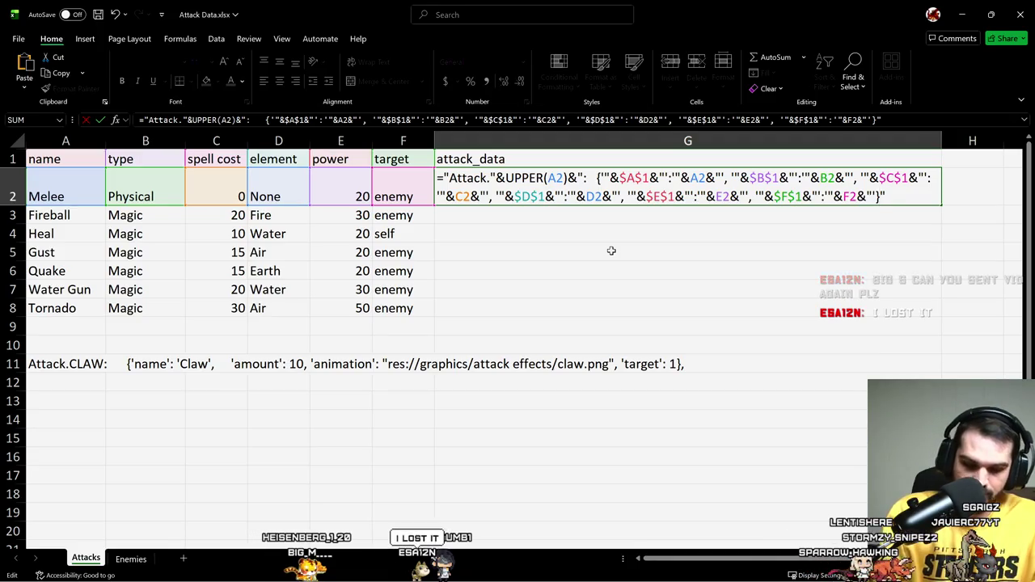
key("Return")
Step: Append &IF(A3="","",",") to G2 and fill the formula down through G8
key("Up")
key("F2")
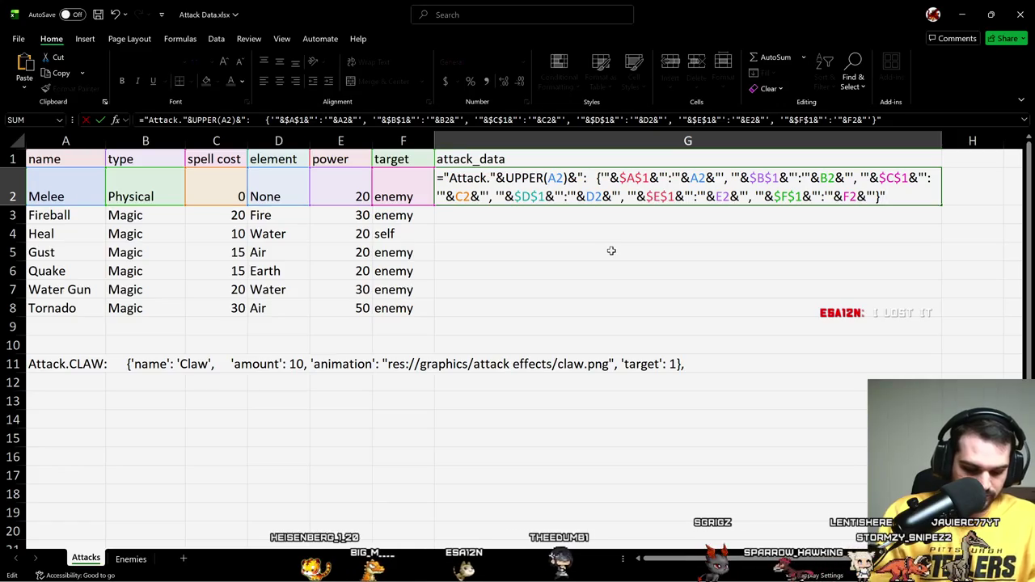
type("&IF")
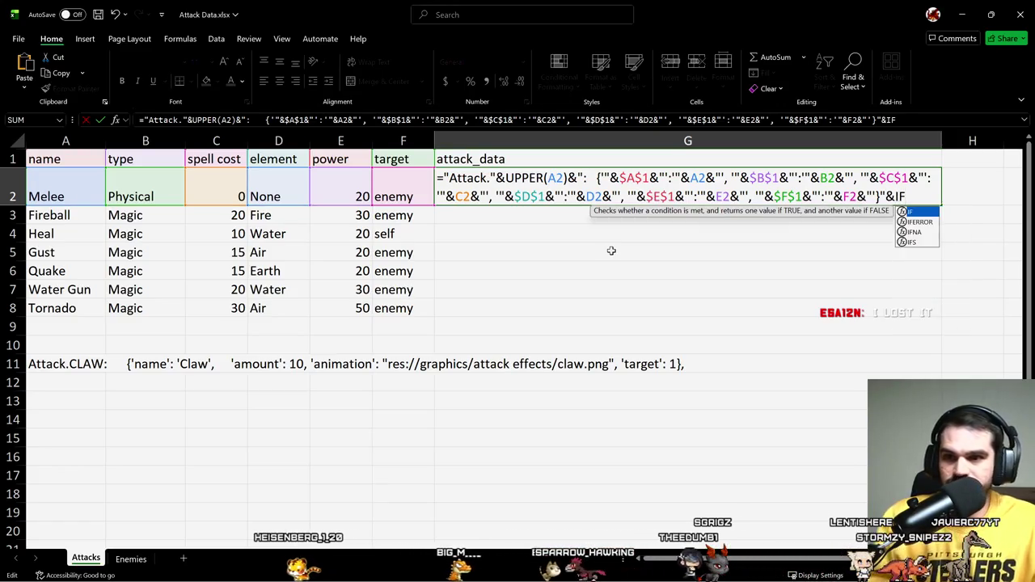
type("(")
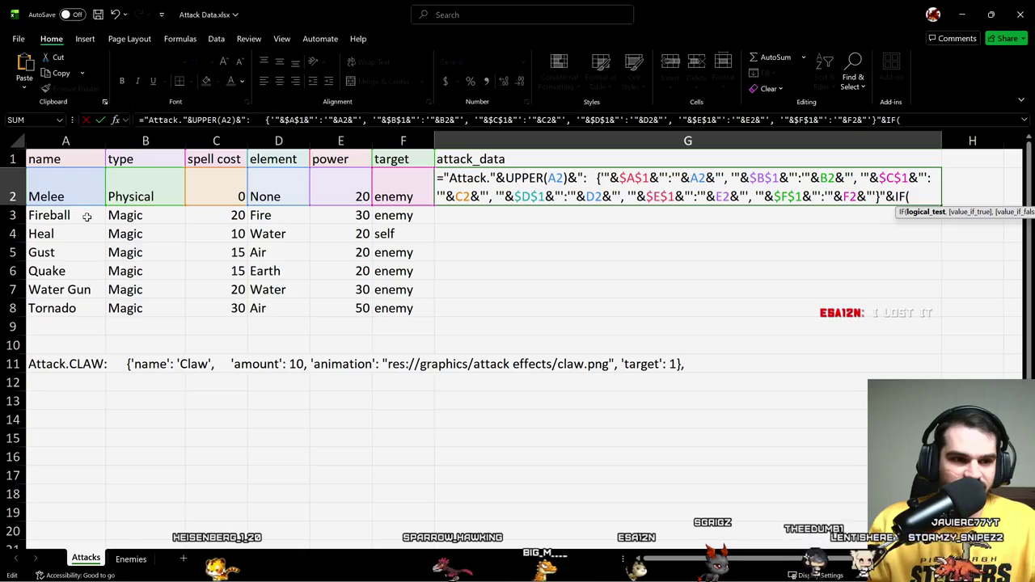
left_click(86, 215)
type("=")
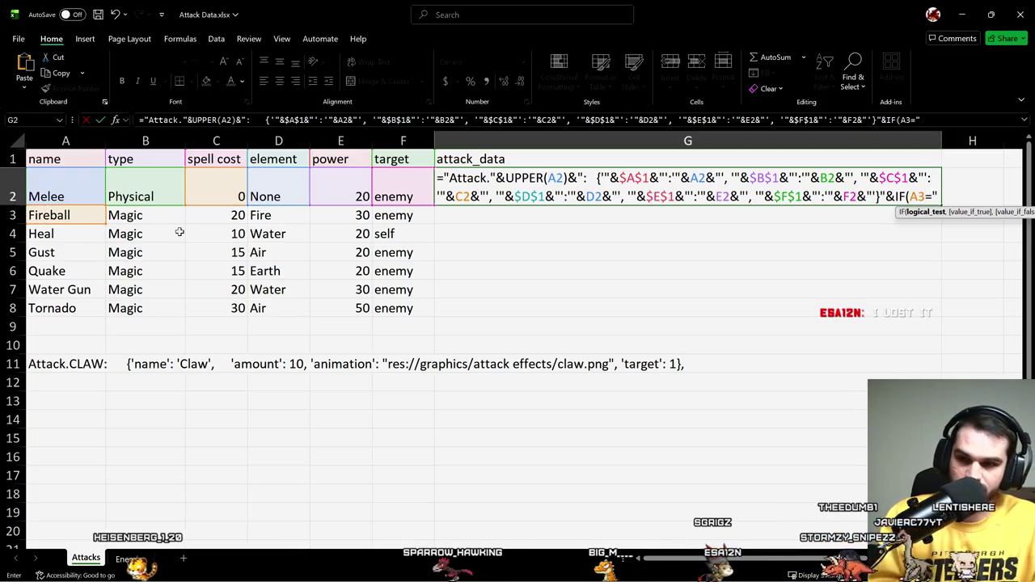
type("\"\",\",\"")
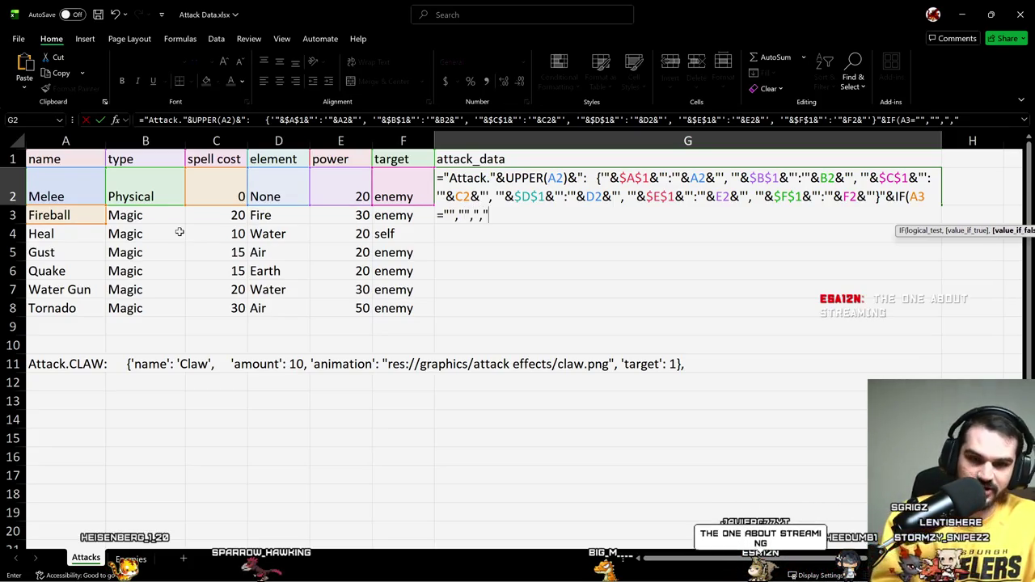
key("Return")
key("Up")
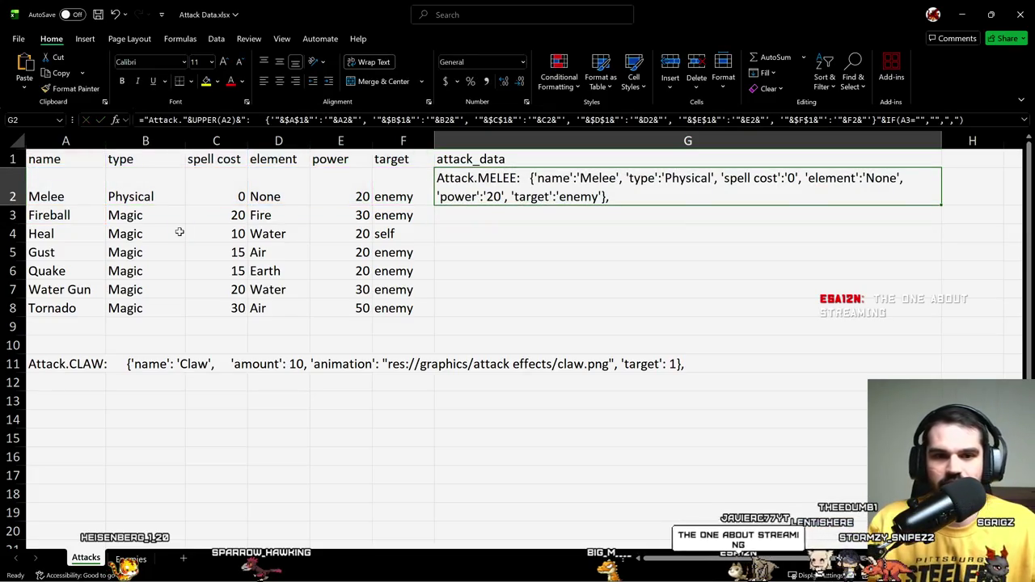
key("shift+Down")
key("shift+Down")
key("shift+Down")
key("shift+Down")
key("shift+Down")
key("shift+Down")
key("ctrl+d")
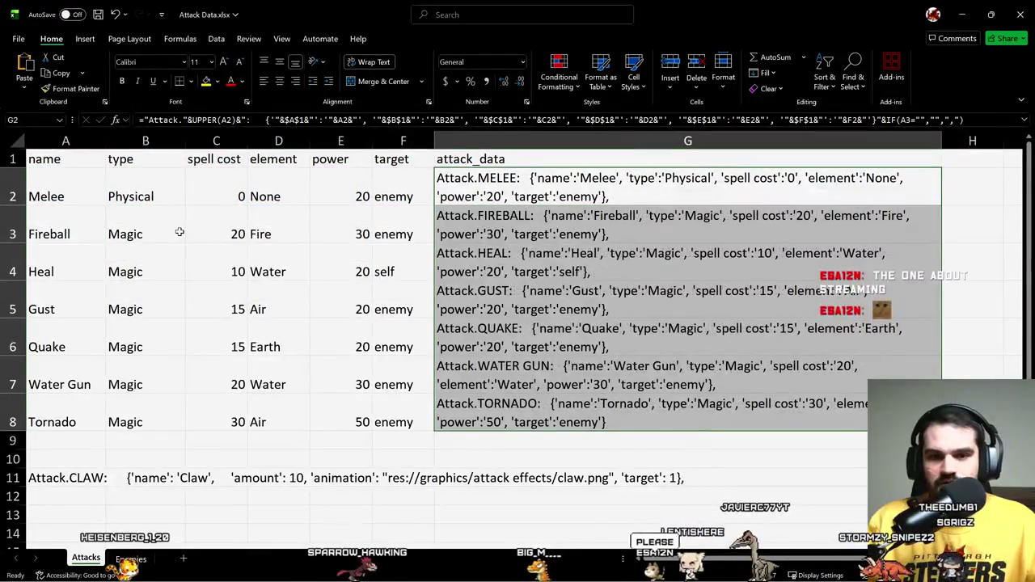
key("Up")
key("Down")
key("F2")
key("Return")
key("Down")
key("Down")
key("Down")
key("Down")
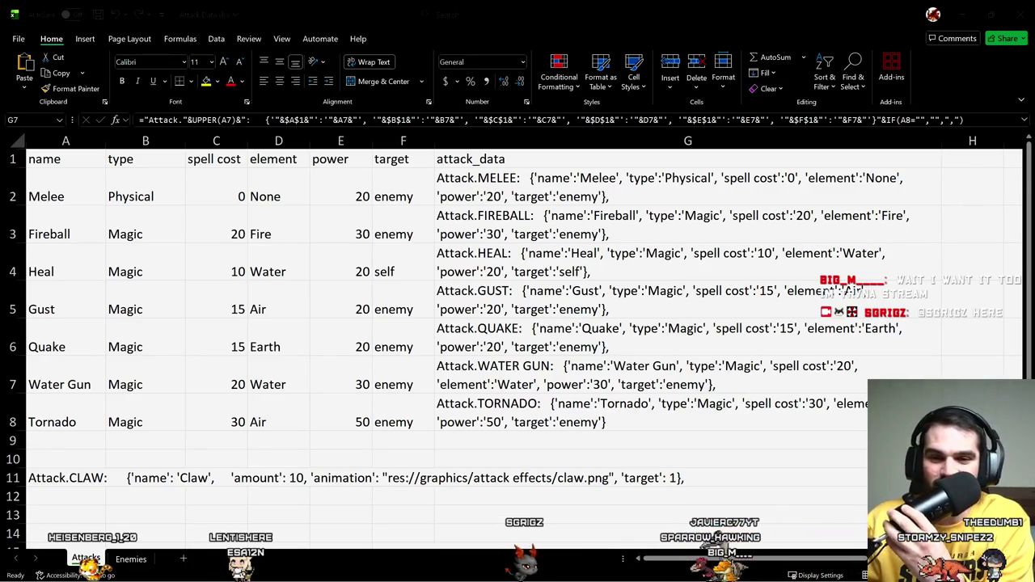
mouse_move(554, 188)
left_mouse_down()
mouse_move(554, 407)
mouse_move(564, 394)
left_mouse_up()
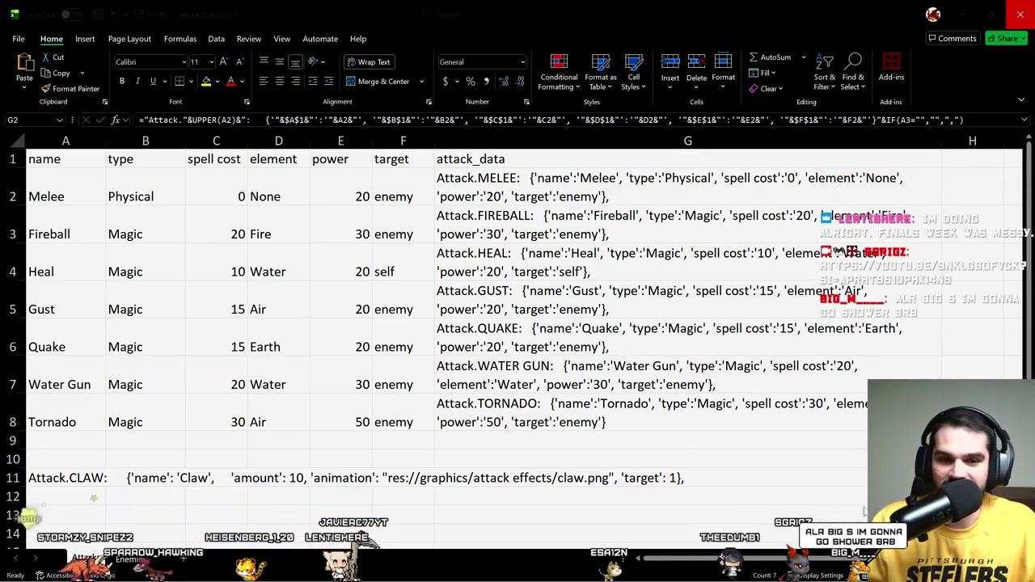
Step: Undo the fill-down and turn off Wrap Text on G2
left_click(505, 141)
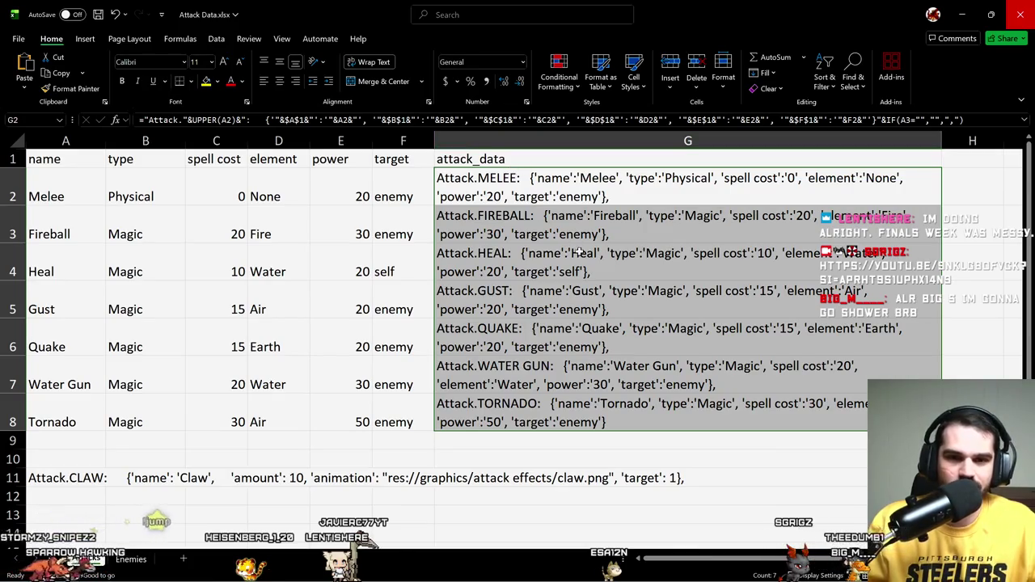
key("ctrl+z")
left_click(575, 202)
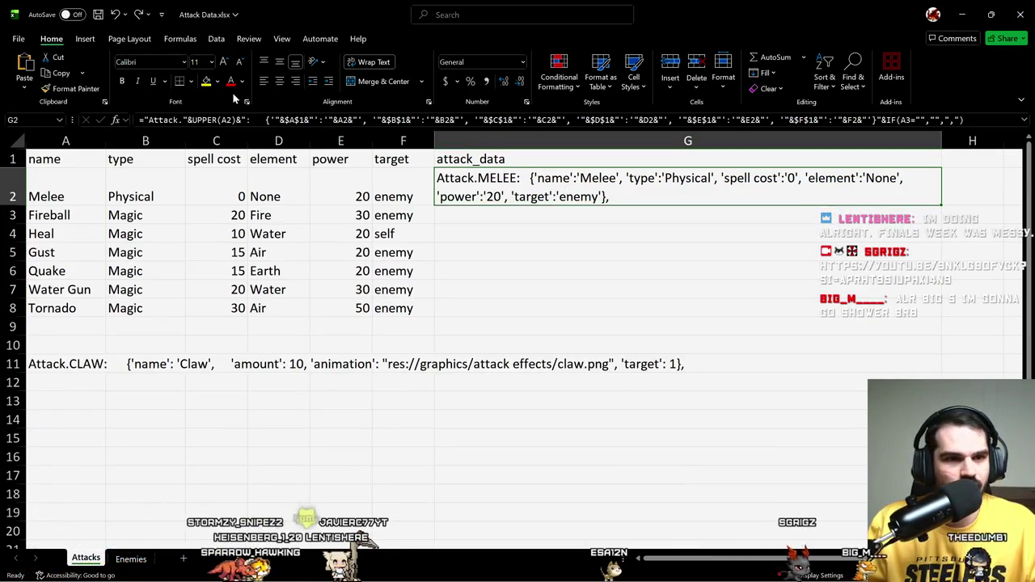
left_click(379, 63)
left_click(536, 208)
key("Up")
key("Up")
left_click(536, 209, "shift")
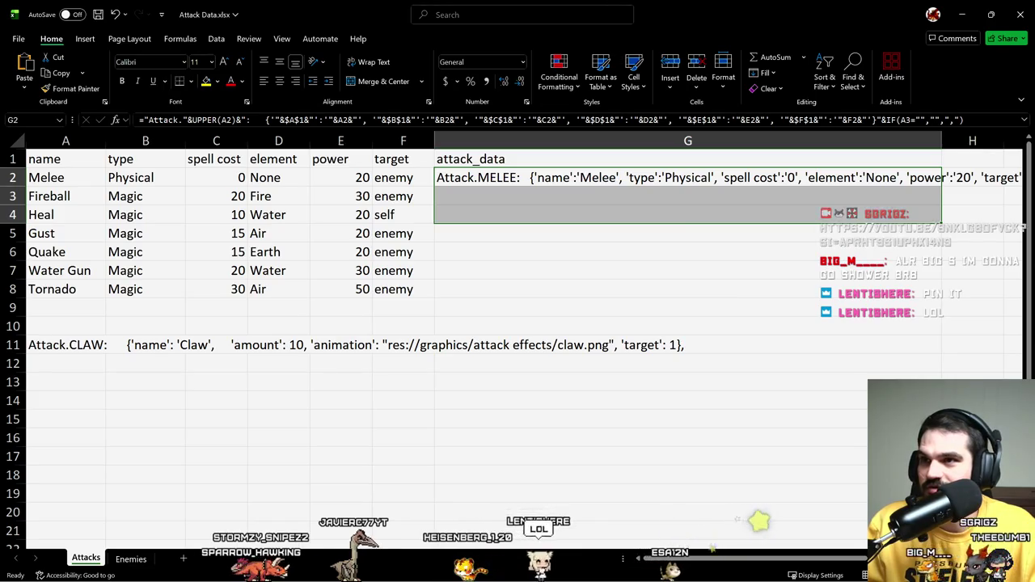
Step: Fill the G2 formula down through G8 again
key("alt+Tab")
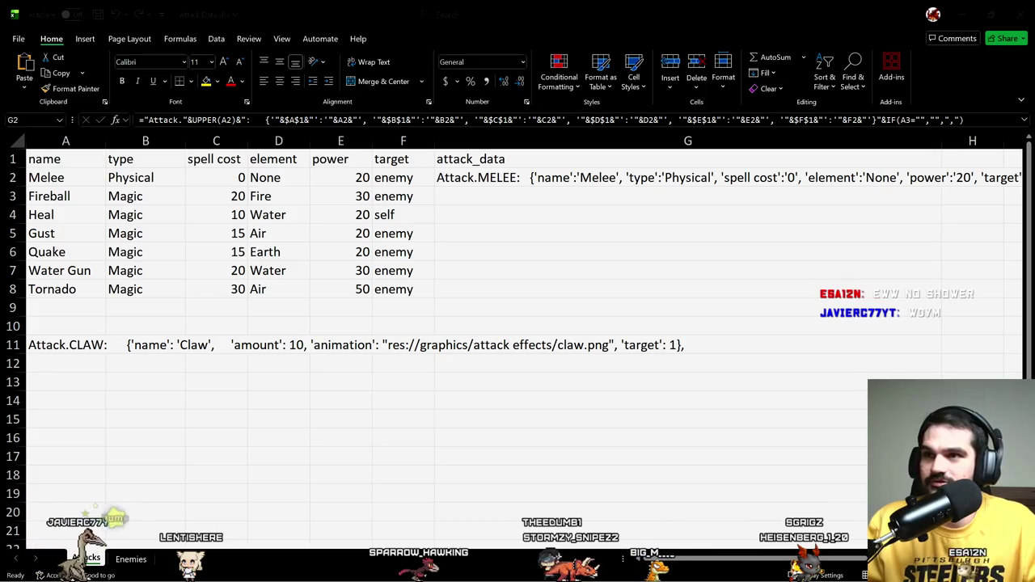
key("shift+Down")
key("shift+Down")
key("shift+Up")
key("shift+Up")
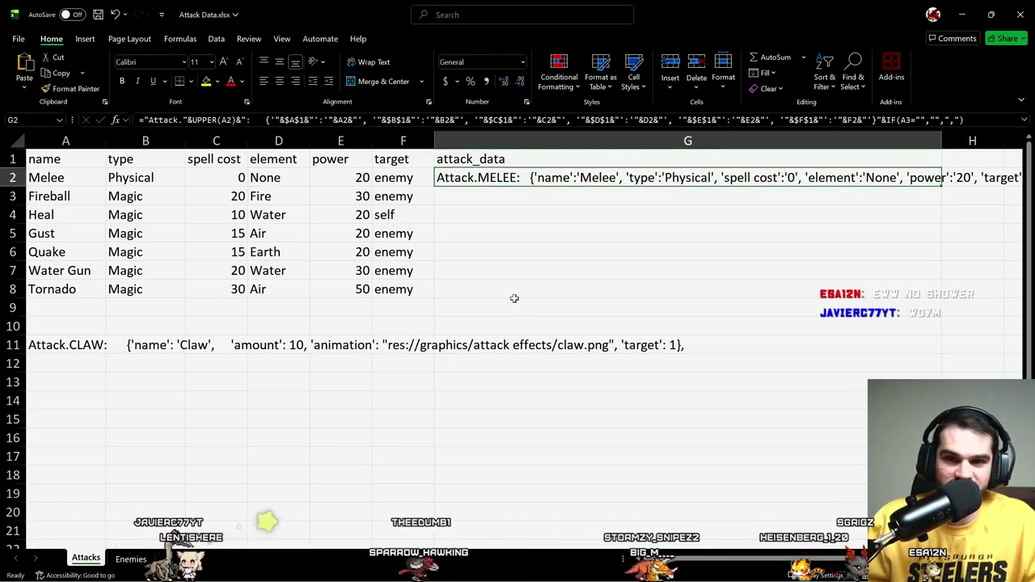
key("shift+Down")
key("shift+Down")
key("shift+Down")
key("shift+Down")
key("shift+Down")
key("shift+Down")
key("ctrl+d")
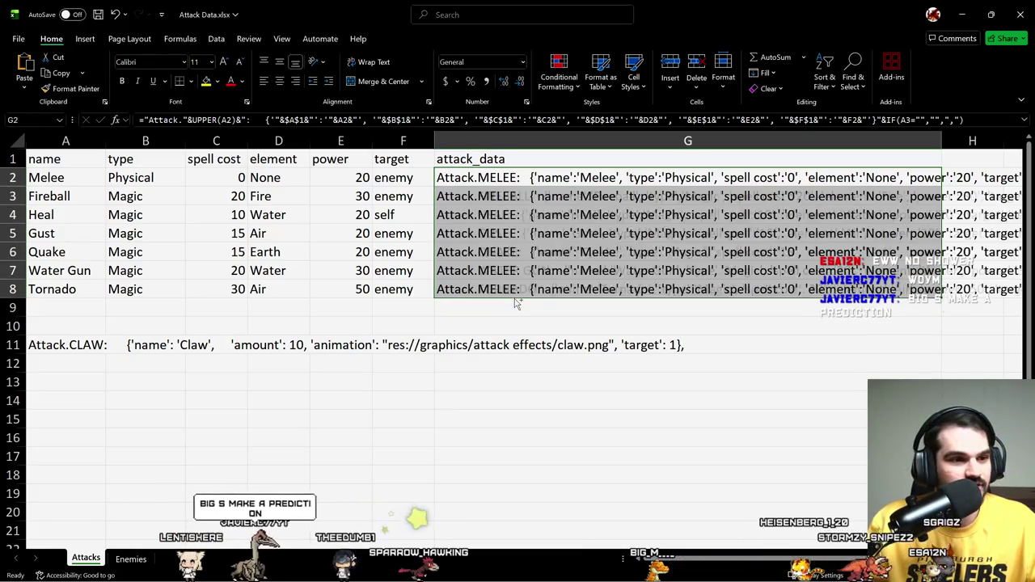
Step: Check the filled formulas in G4 and G6 down to the Tornado row
key("Down")
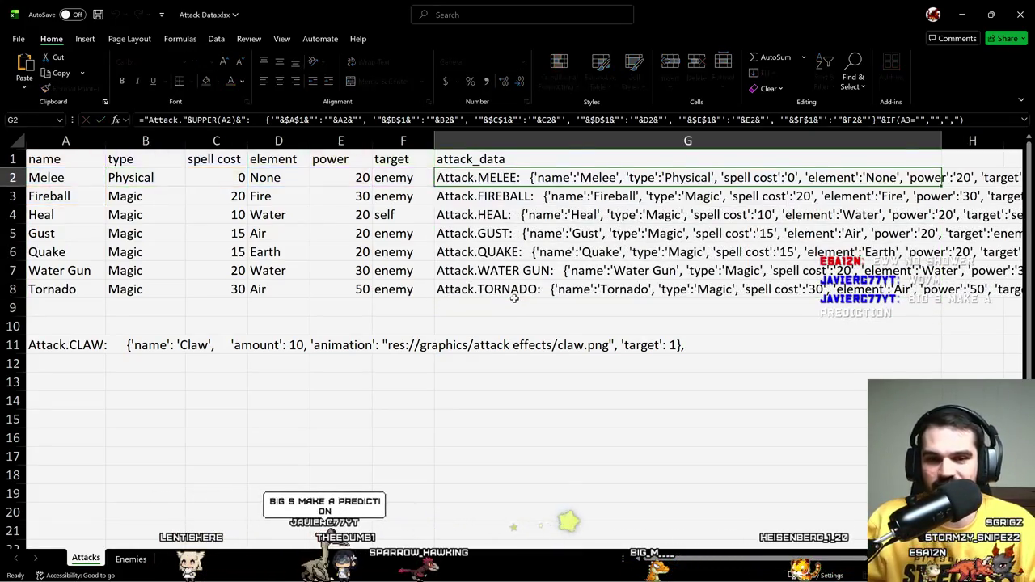
key("Down")
key("F2")
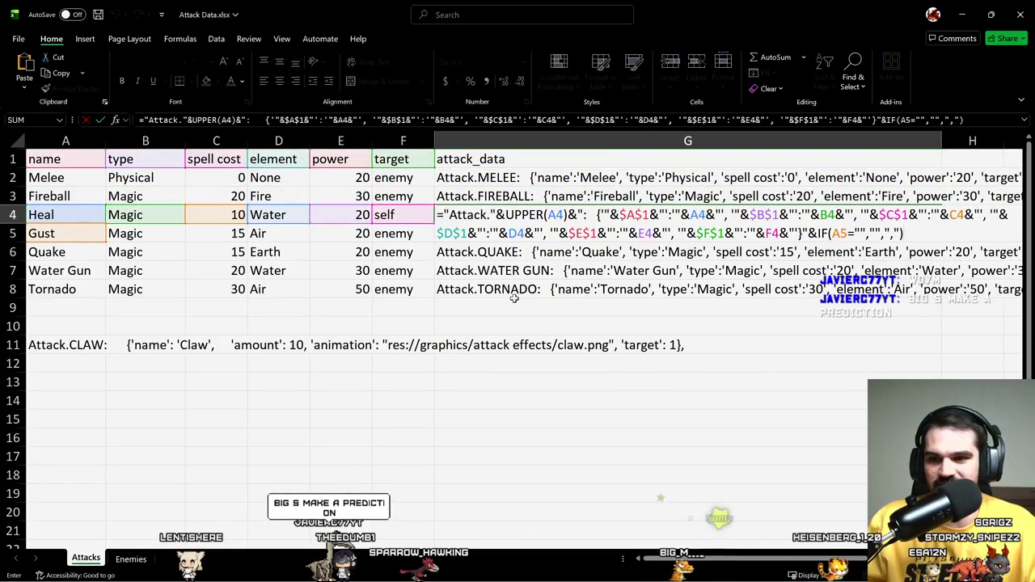
key("Return")
key("Down")
key("F2")
key("Return")
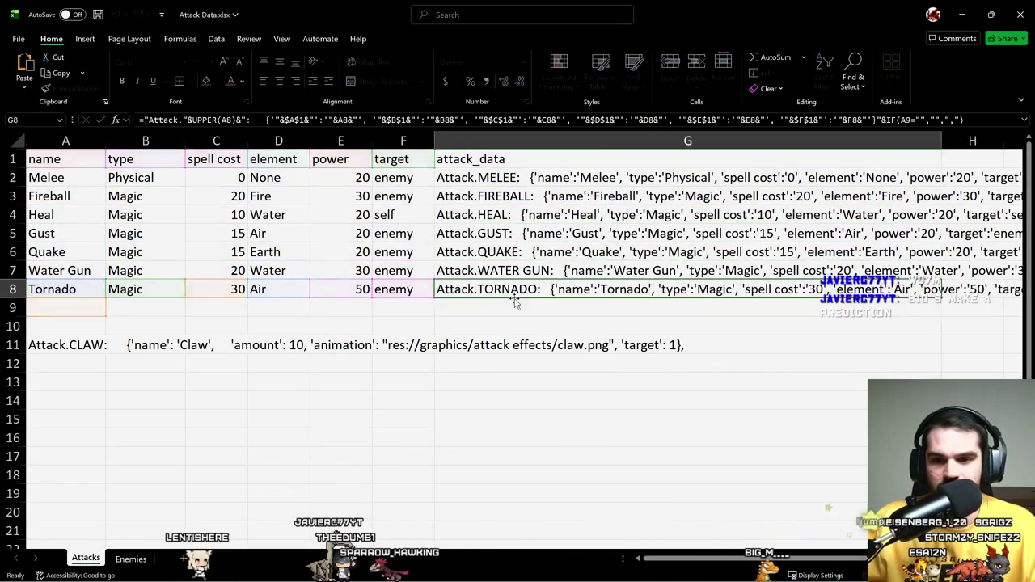
key("Right")
key("Right")
key("Right")
key("Right")
key("Right")
key("Right")
key("Right")
key("Right")
key("Right")
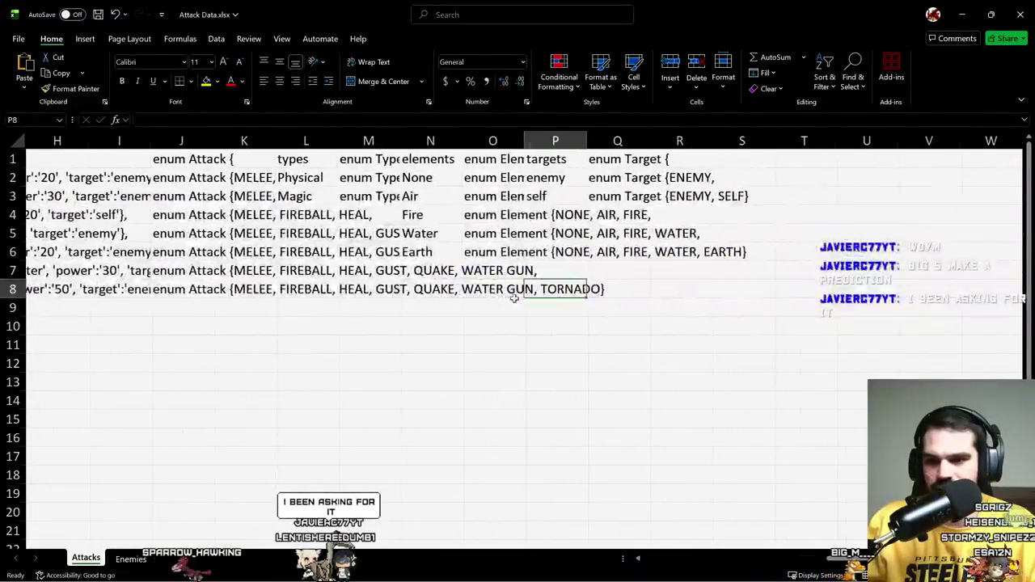
Step: Inspect row 8 and toggle Wrap Text on G8 on and back off
key("Left")
key("Left")
key("Left")
key("Left")
key("Left")
key("Left")
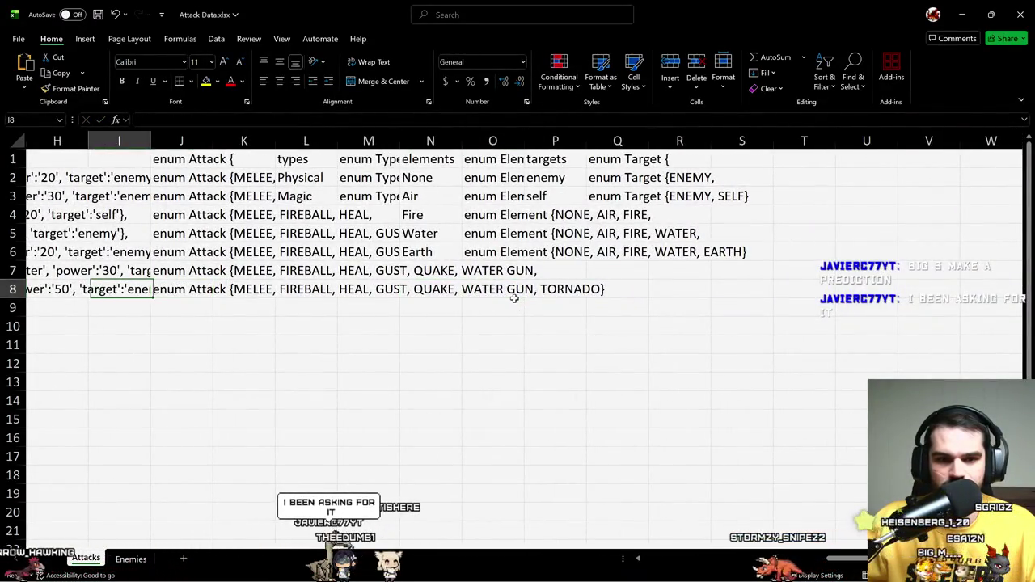
key("Right")
key("Right")
key("Left")
key("Left")
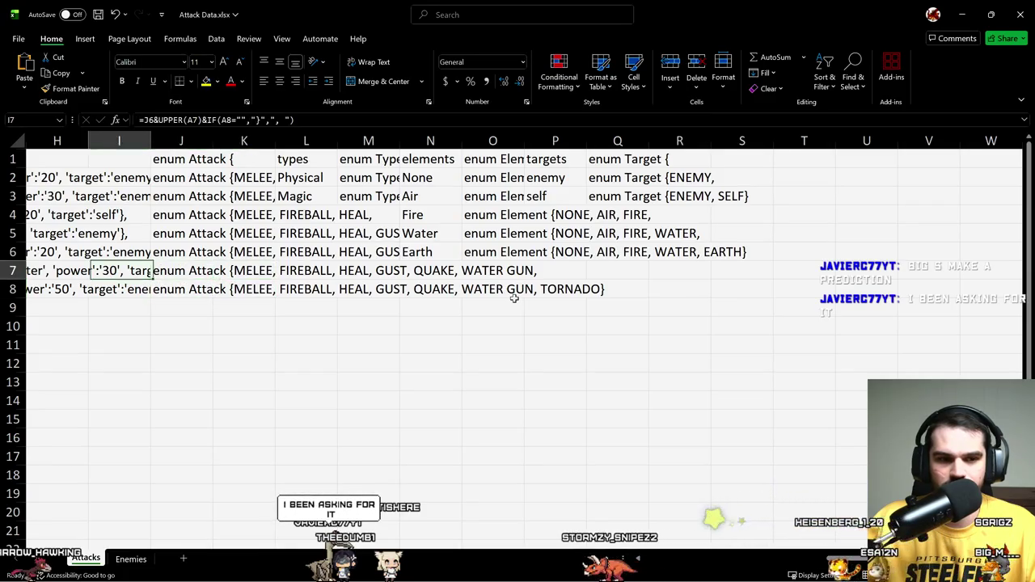
key("Left")
key("Left")
key("Left")
key("Left")
key("Right")
key("Right")
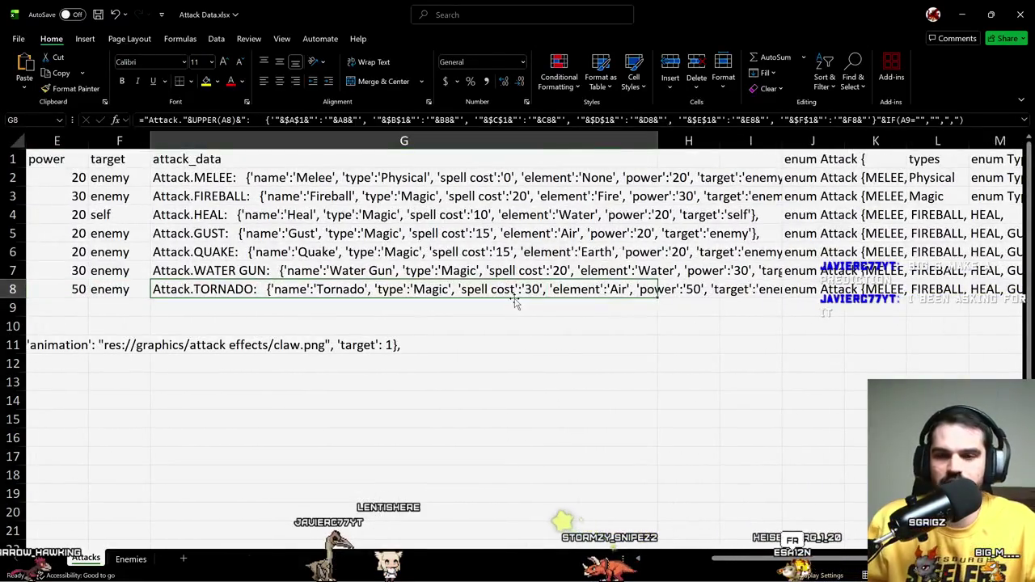
left_click(352, 67)
left_click(353, 67)
Step: Clear the old Attack.CLAW example line from row 11
left_click(380, 363)
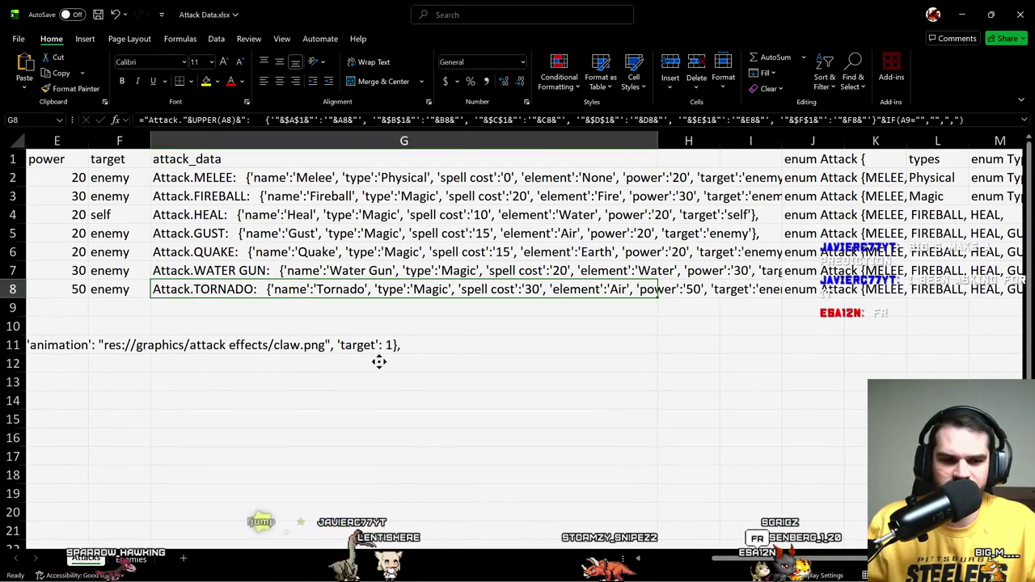
key("Home")
key("ctrl+z")
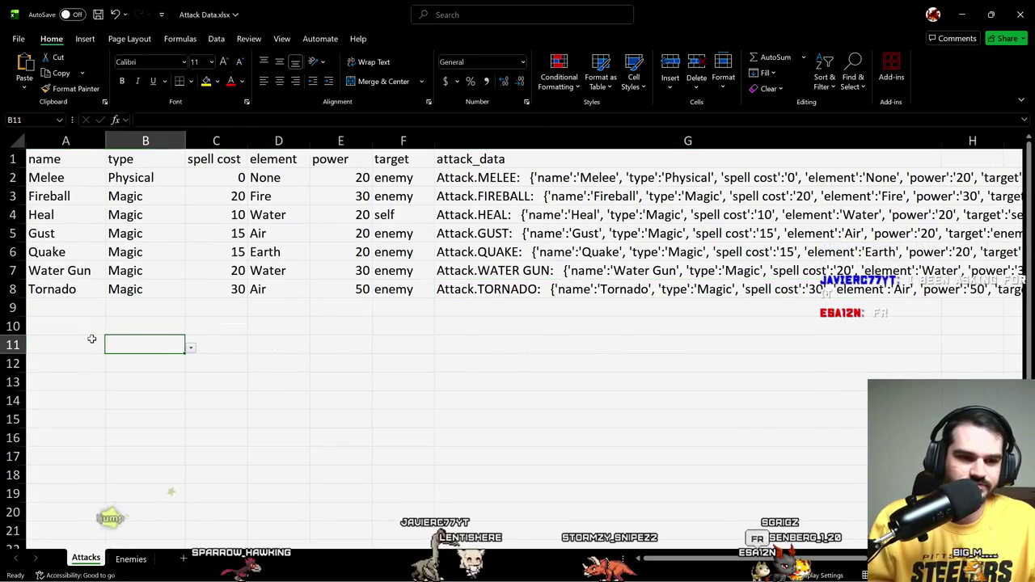
key("Up")
key("Up")
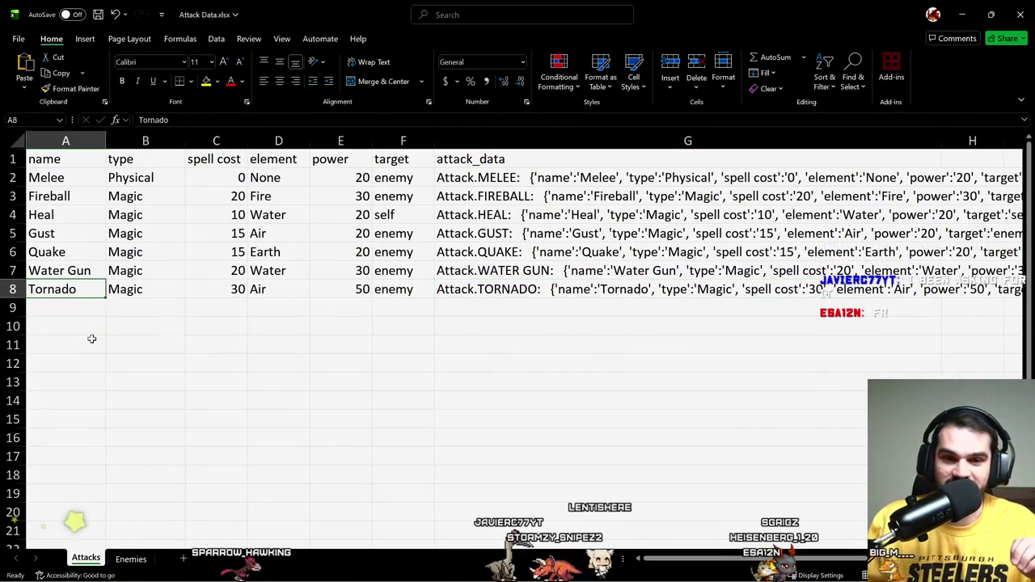
key("Right")
key("Right")
key("Right")
key("Right")
key("Right")
key("Right")
key("Up")
key("Up")
key("Up")
key("Up")
key("Up")
key("Up")
key("Down")
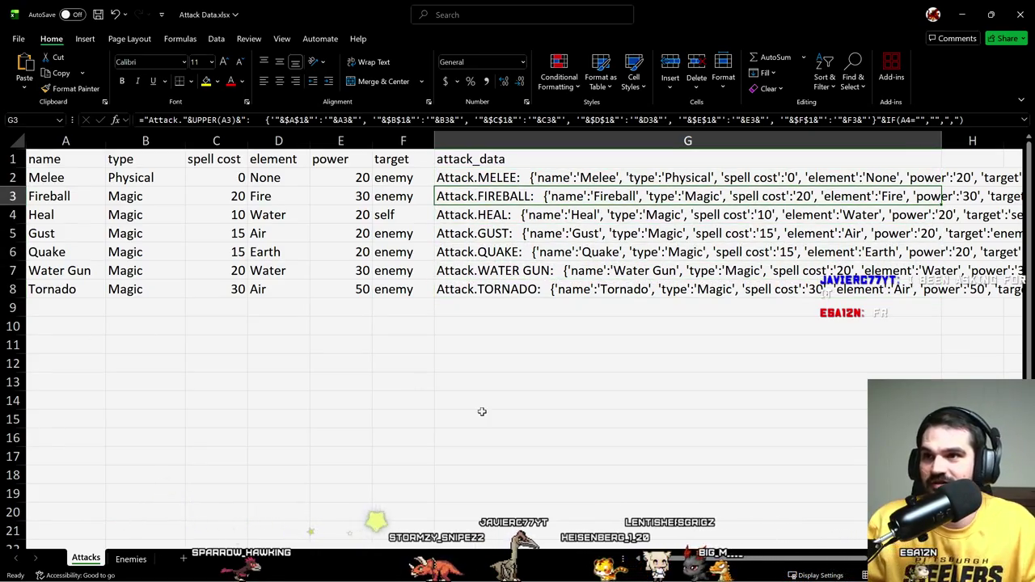
mouse_move(991, 14)
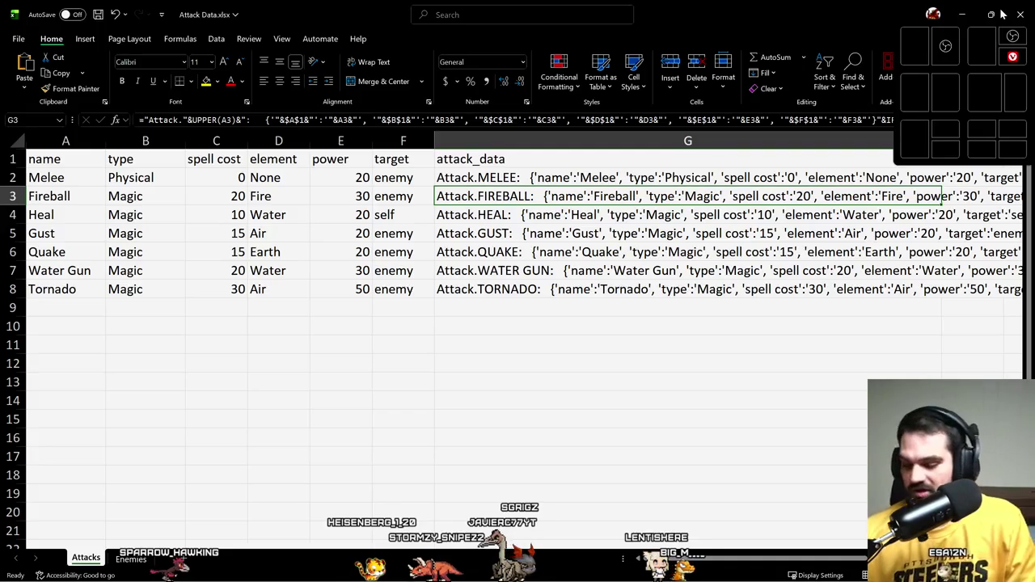
type("-")
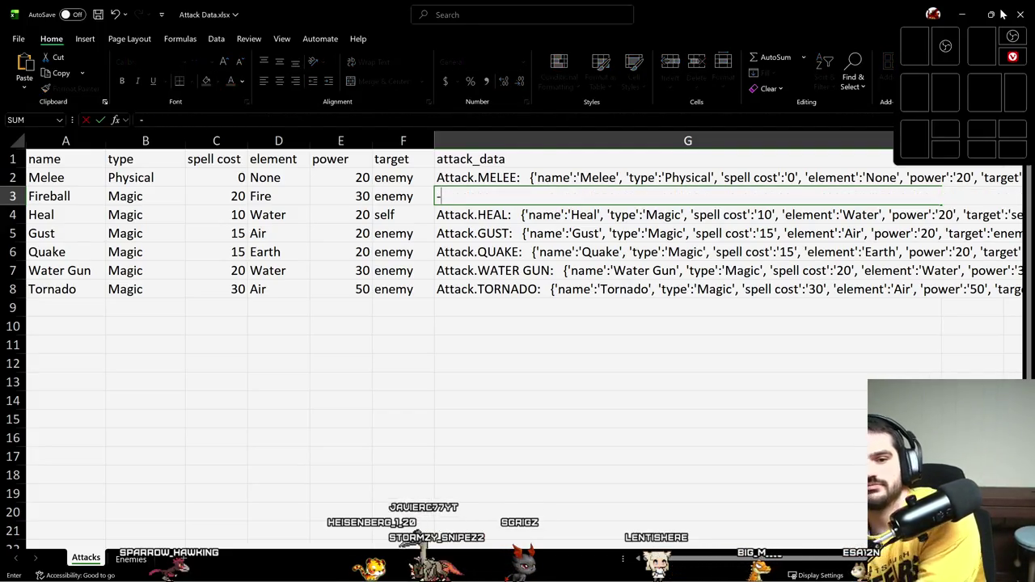
key("Escape")
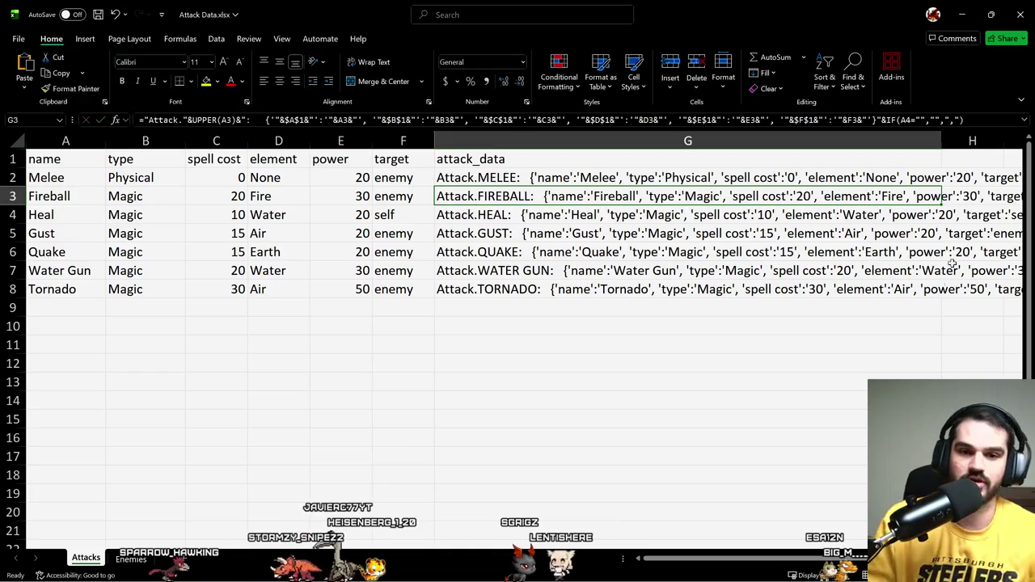
left_click(212, 532)
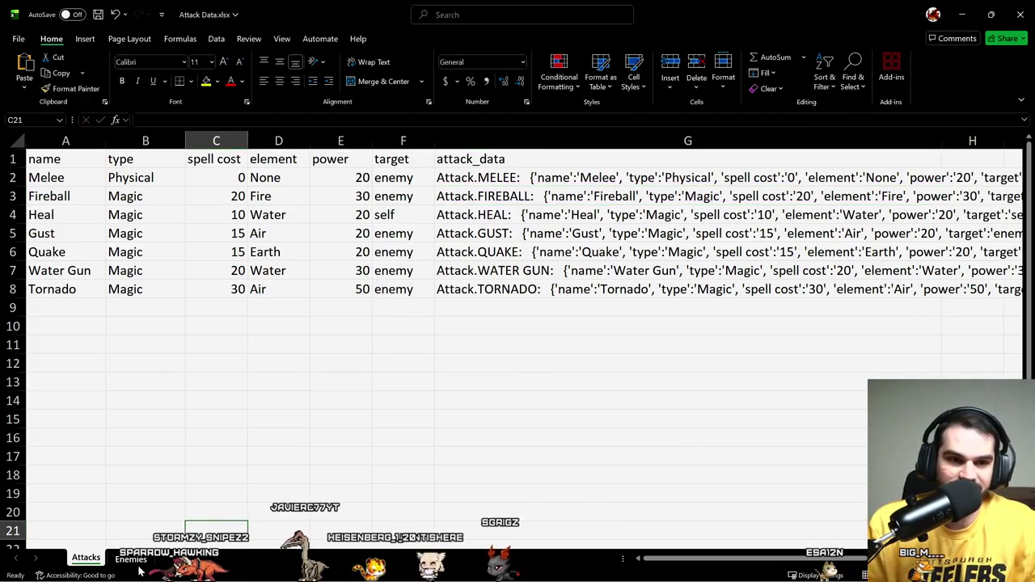
left_click(418, 360)
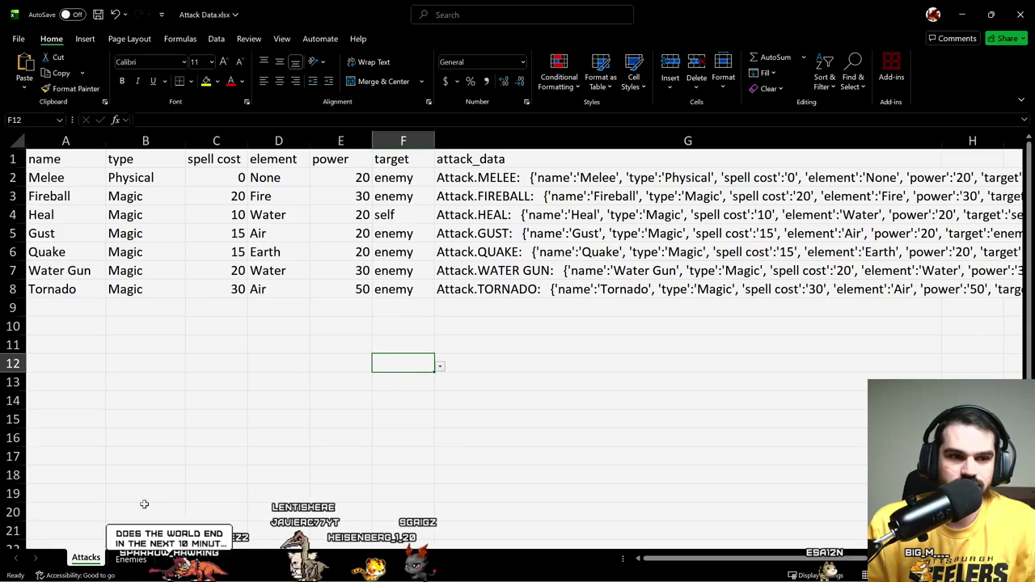
left_click(612, 405)
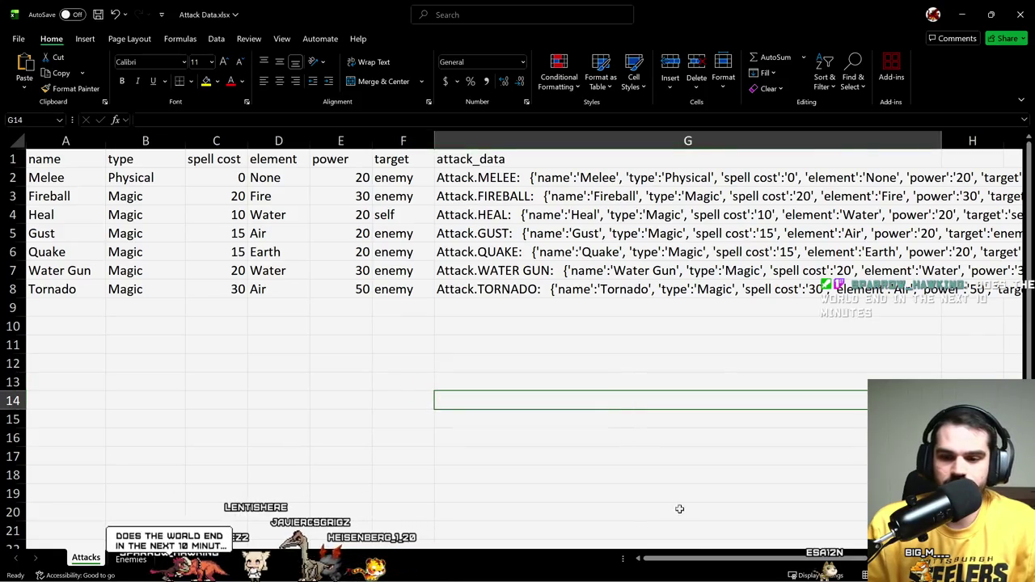
scroll(680, 507, "right", 3)
left_click(742, 289)
left_click(679, 177)
left_click(618, 178)
left_click(490, 160)
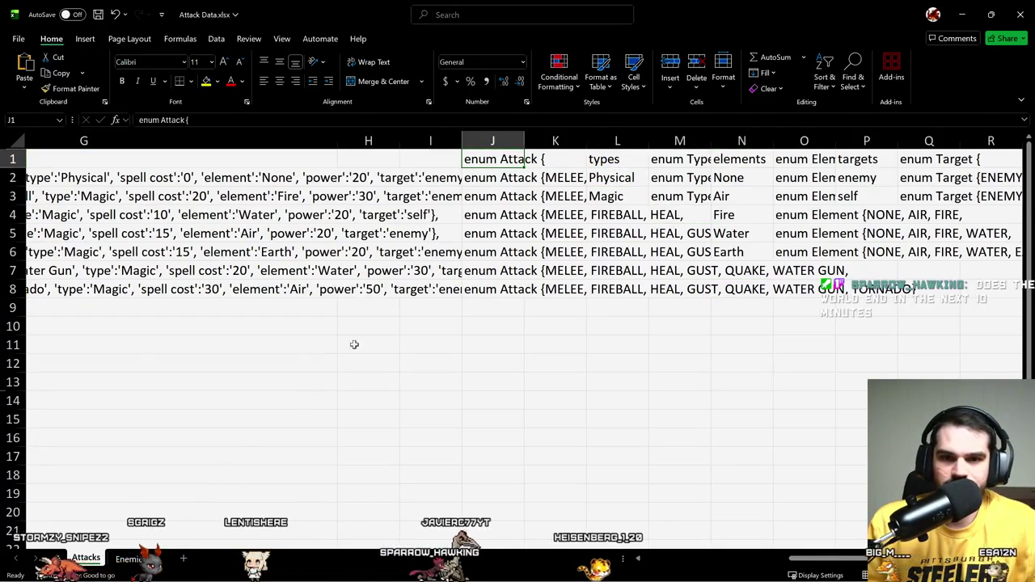
middle_click(461, 369)
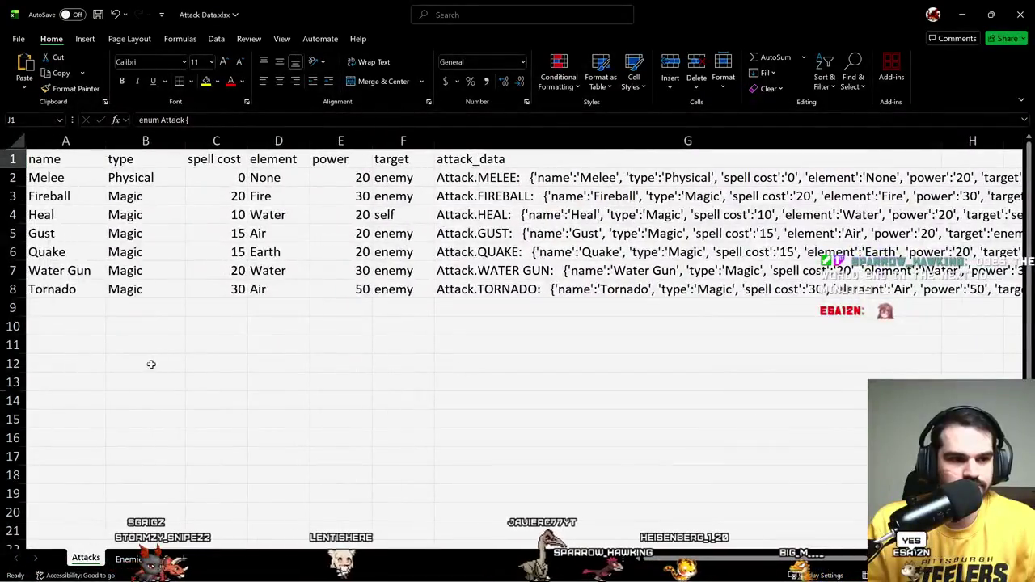
key("ctrl+Page_Down")
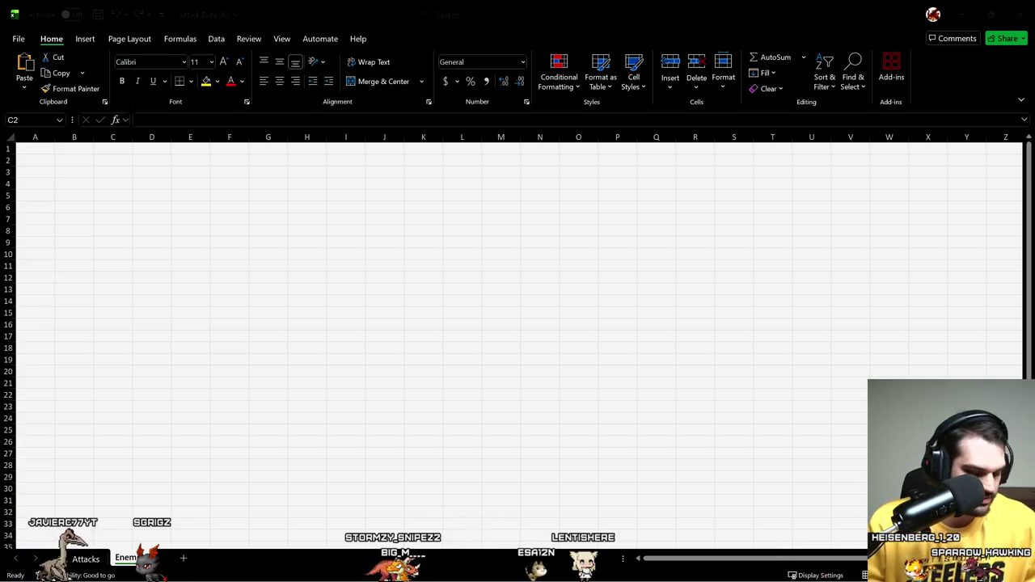
Step: Bring the Excel Attack Data window back into focus on the blank Enemies sheet
key("alt+Tab")
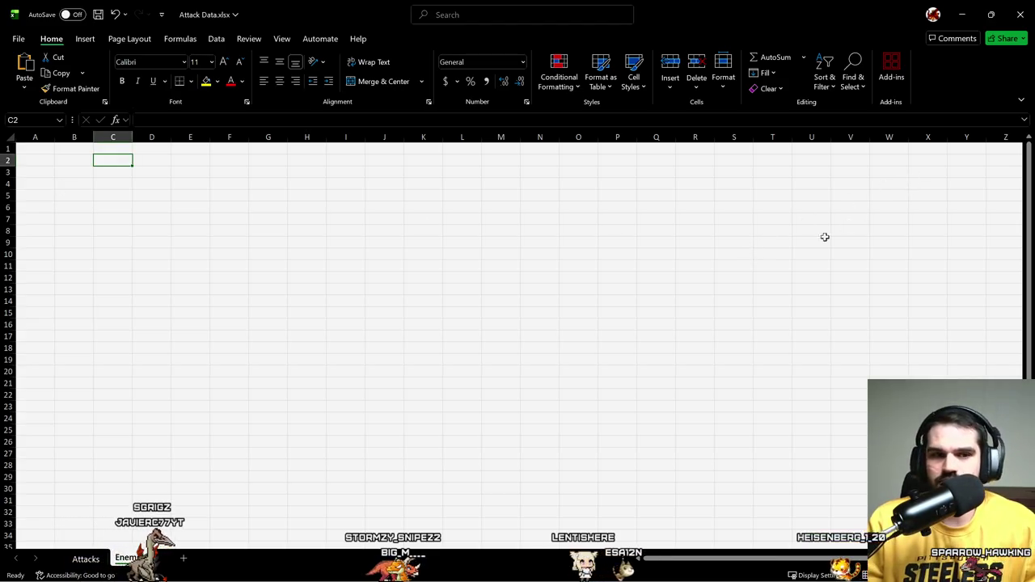
Step: Paste the Monster.ATROX definition at R1 of the Enemies sheet for reference
left_click(618, 198)
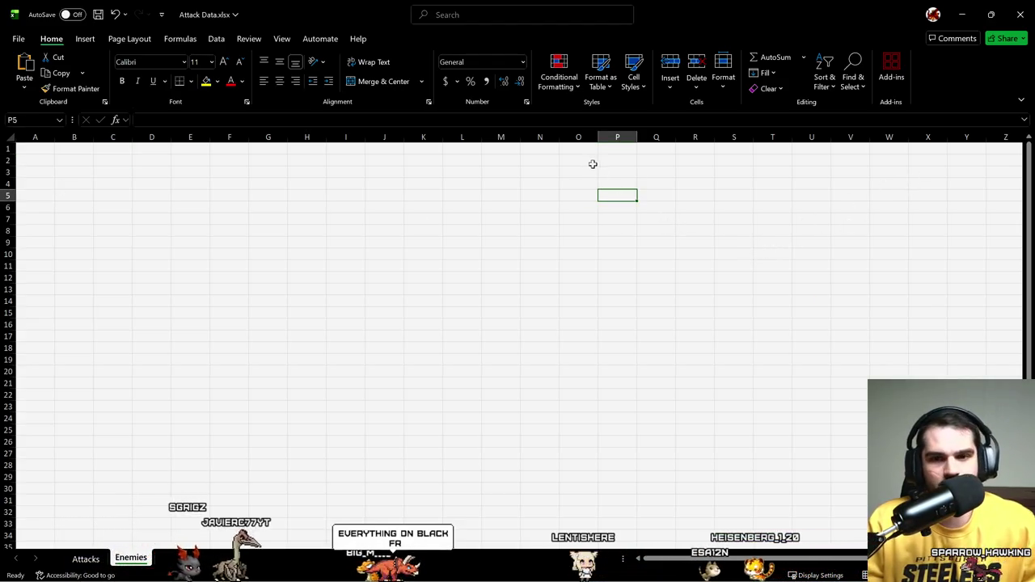
left_click(693, 171)
key("Up")
key("Up")
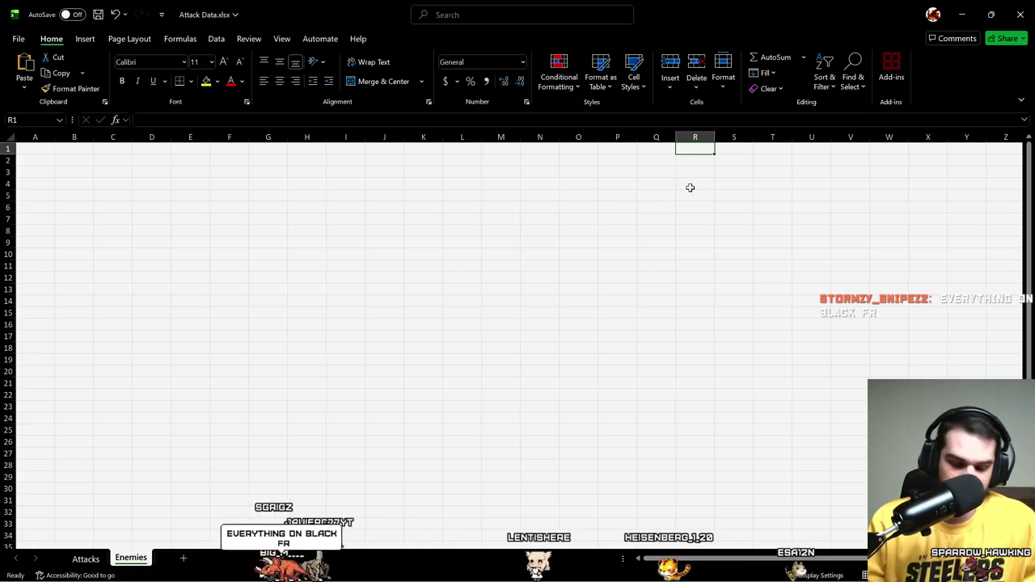
key("ctrl+v")
key("Right")
key("Right")
key("Down")
key("Down")
key("Down")
key("Down")
key("Down")
key("Down")
key("Down")
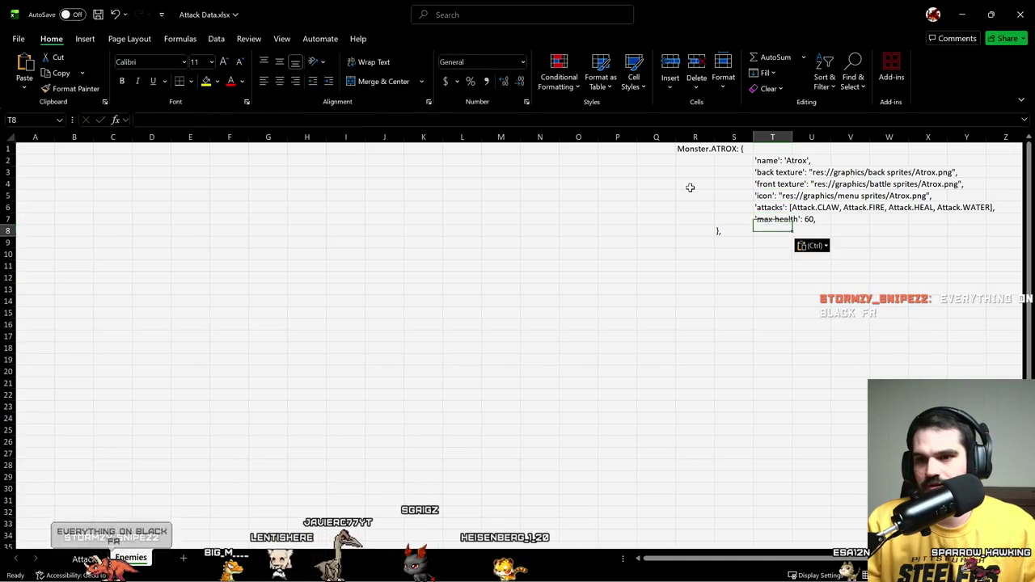
key("Down")
key("Left")
key("Left")
key("Left")
key("Left")
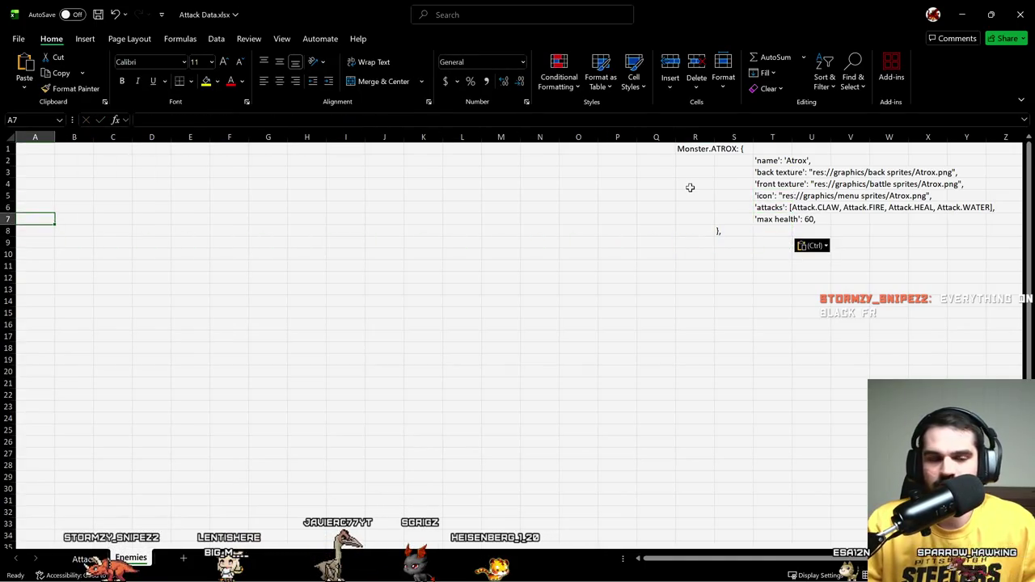
Step: Enter the name and texture headers in A1 and B1, clearing a stray icon header
type("name")
key("Tab")
type("ba")
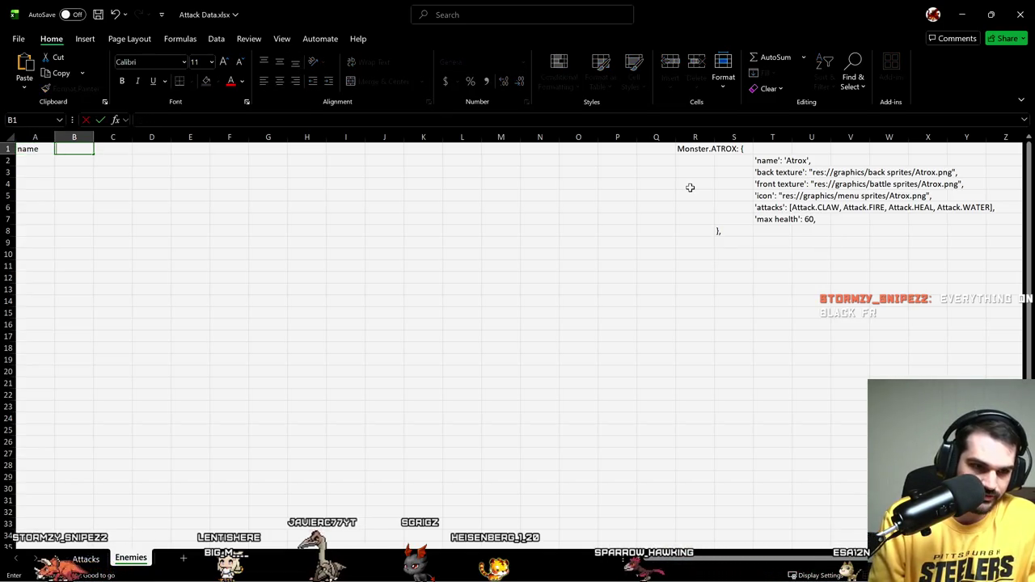
type("texture")
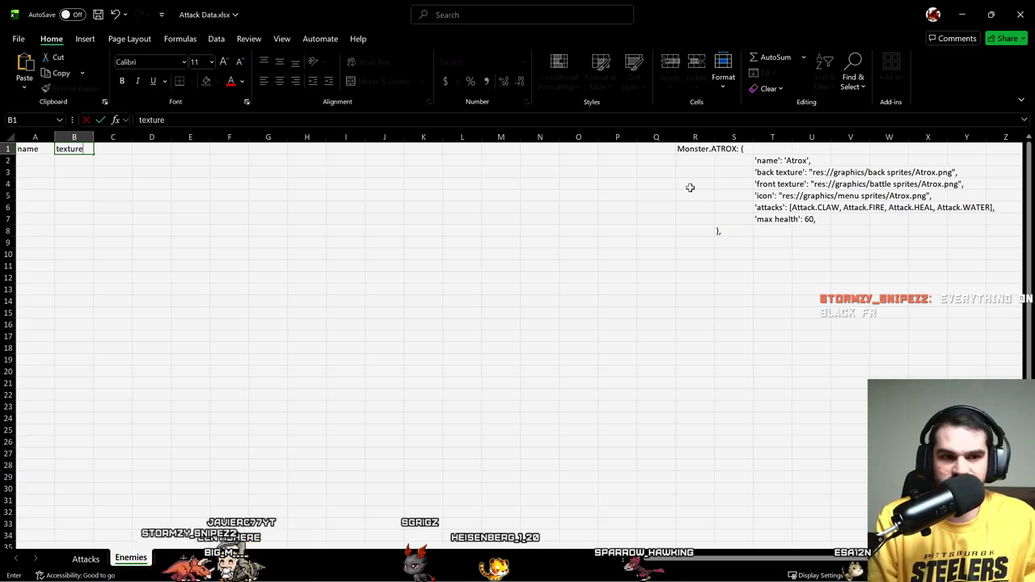
key("Tab")
type("i")
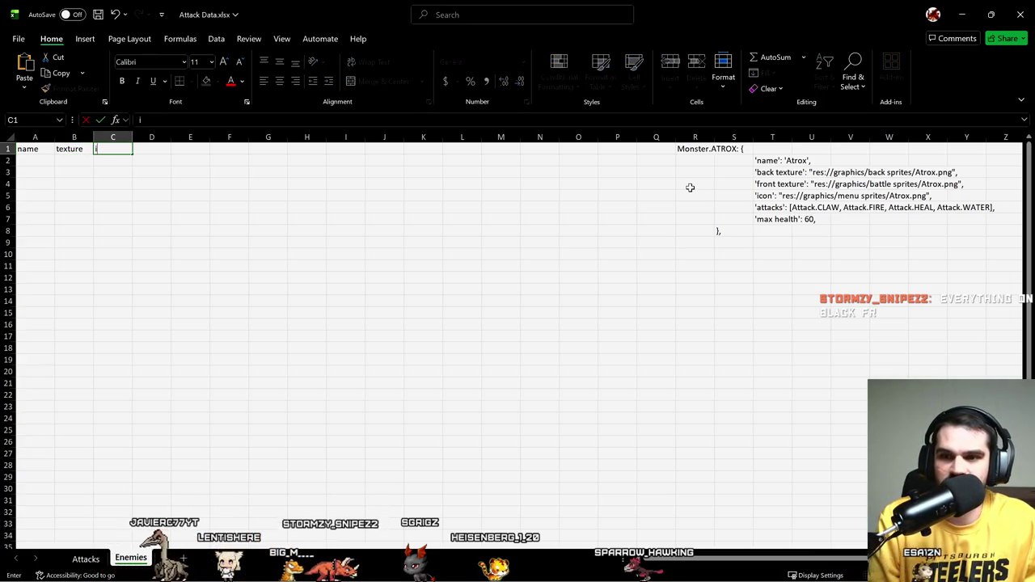
key("Tab")
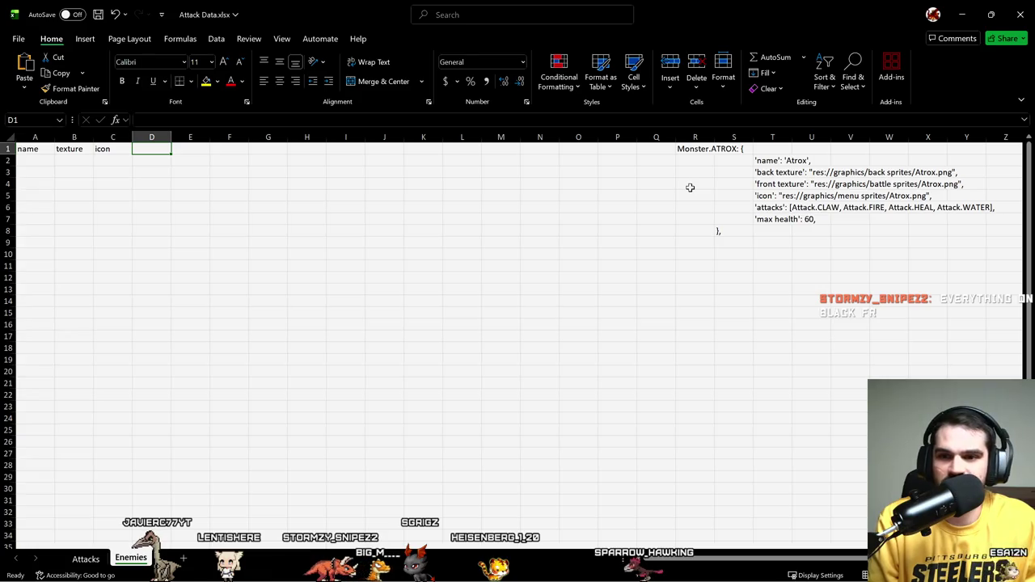
key("Left")
key("Delete")
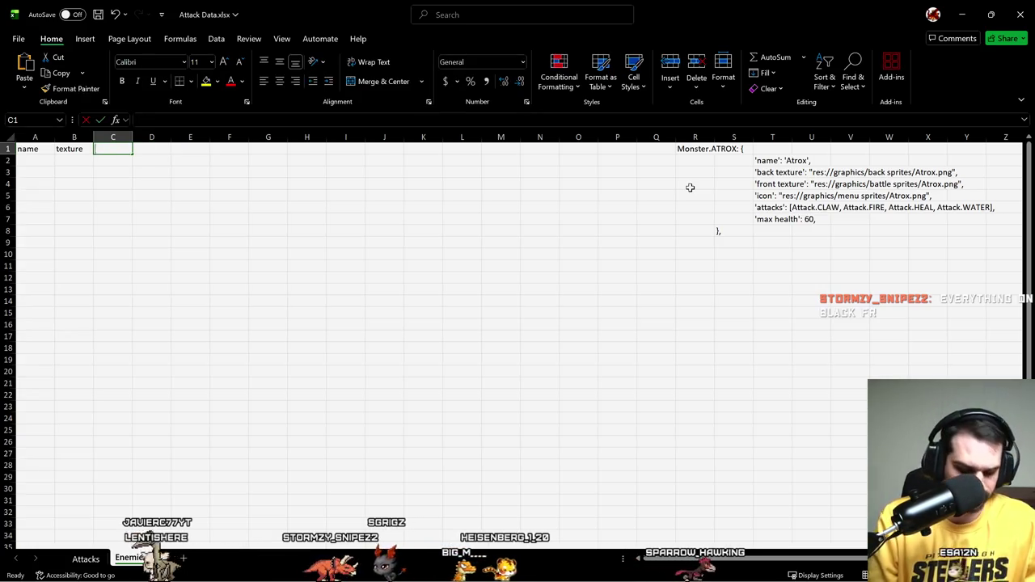
Step: Fill C1:F1 with the headers attack1, attack2, attack3 and attack4
type("attack")
key("BackSpace")
type("1")
key("Tab")
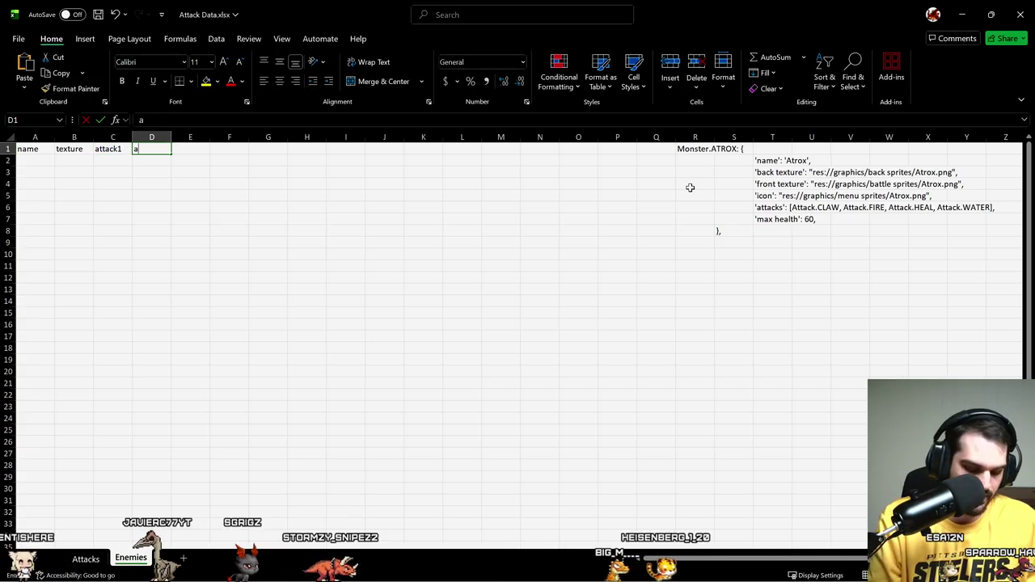
type("att")
key("Tab")
type("attack")
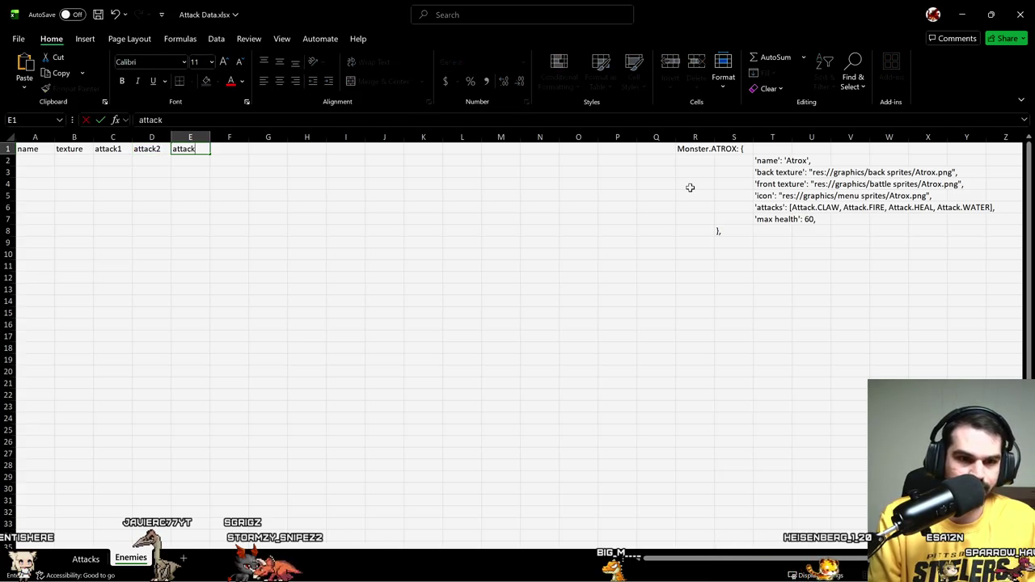
type("3")
key("Tab")
type("a")
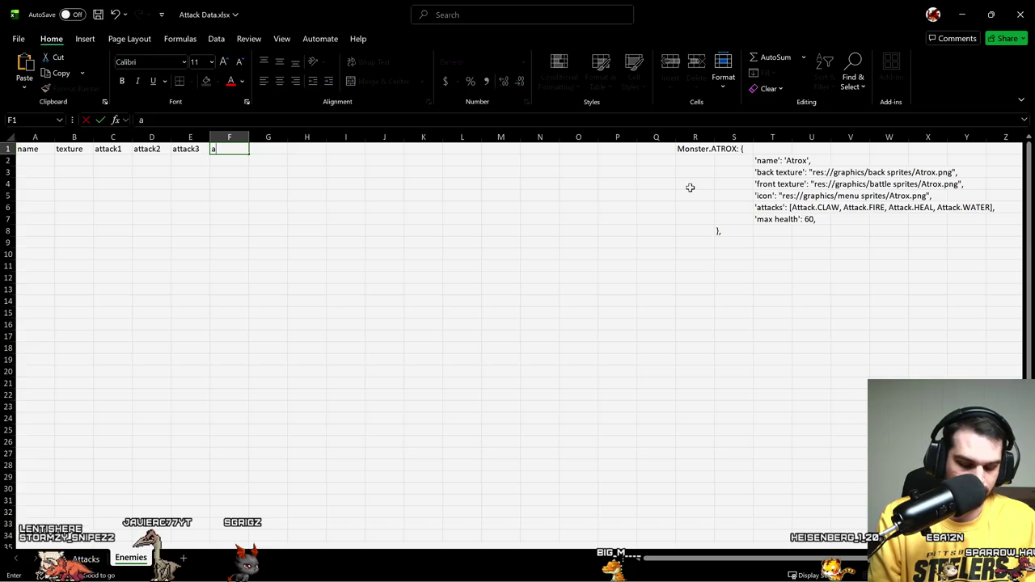
type("ttack4")
key("Return")
key("Up")
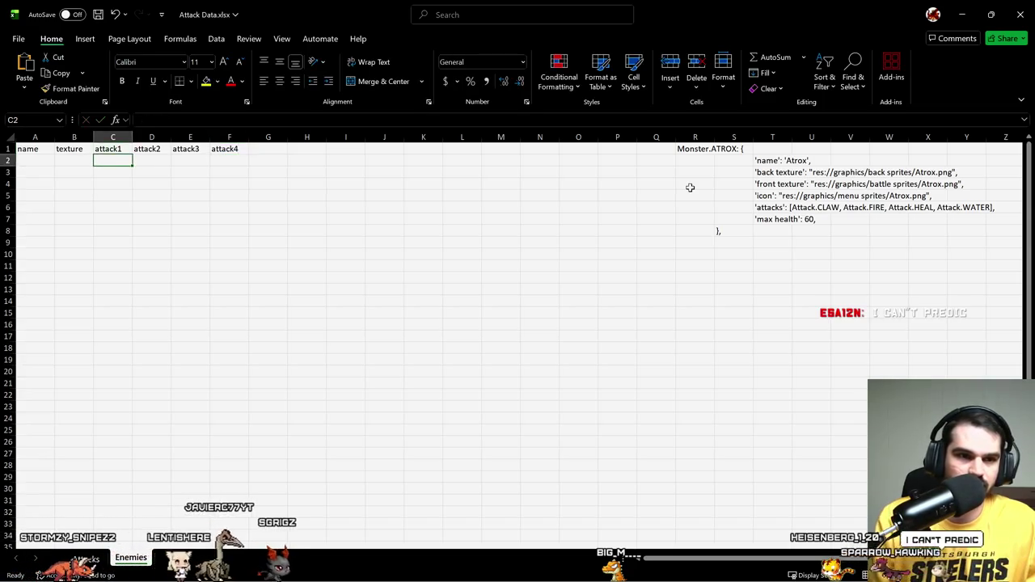
key("Right")
key("Right")
key("Right")
key("Right")
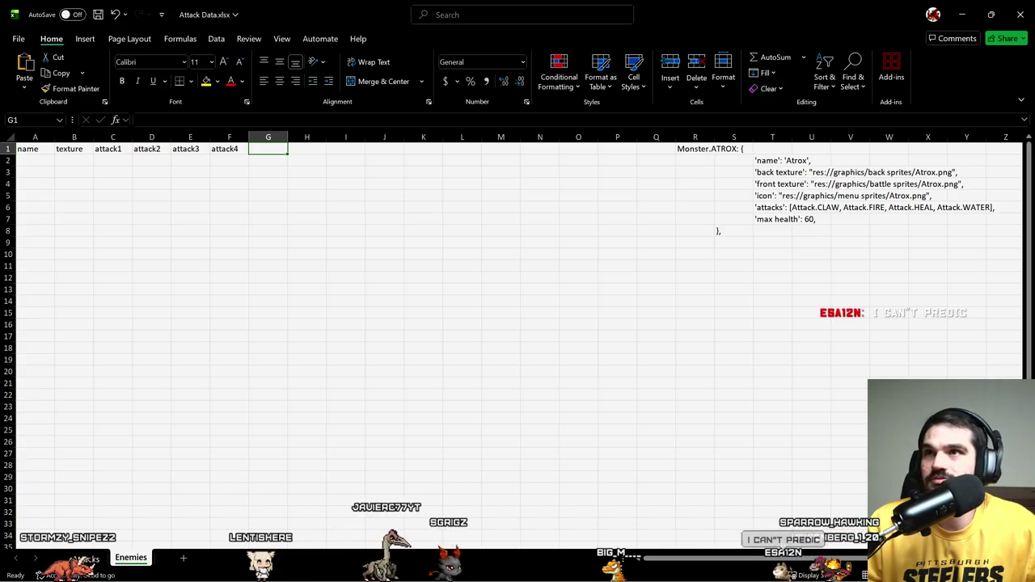
key("alt+Tab")
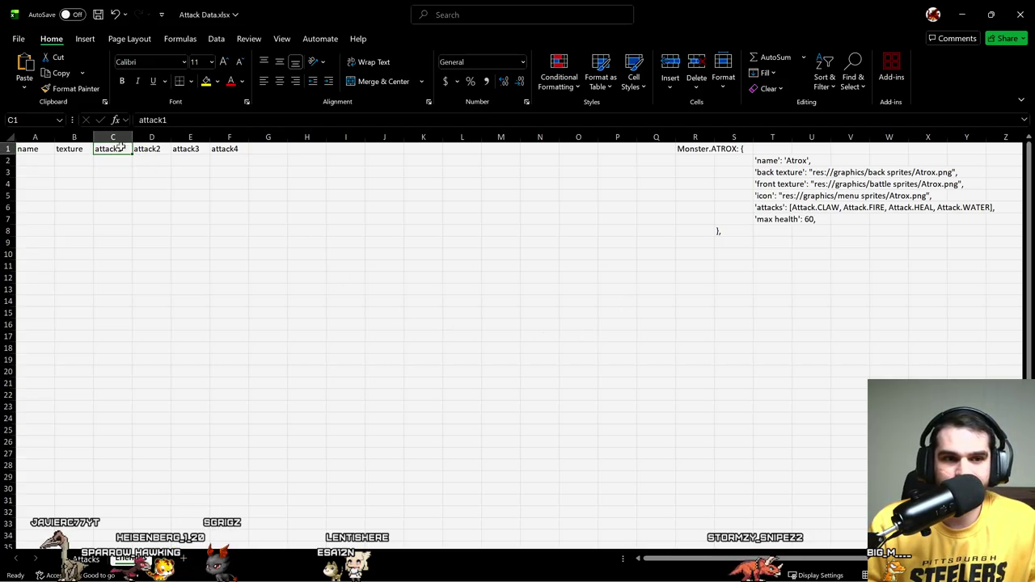
Step: Retype the attack1 header in cell C1
key("Right")
key("Right")
key("Right")
key("Right")
key("Right")
key("Right")
key("Left")
key("Left")
key("Left")
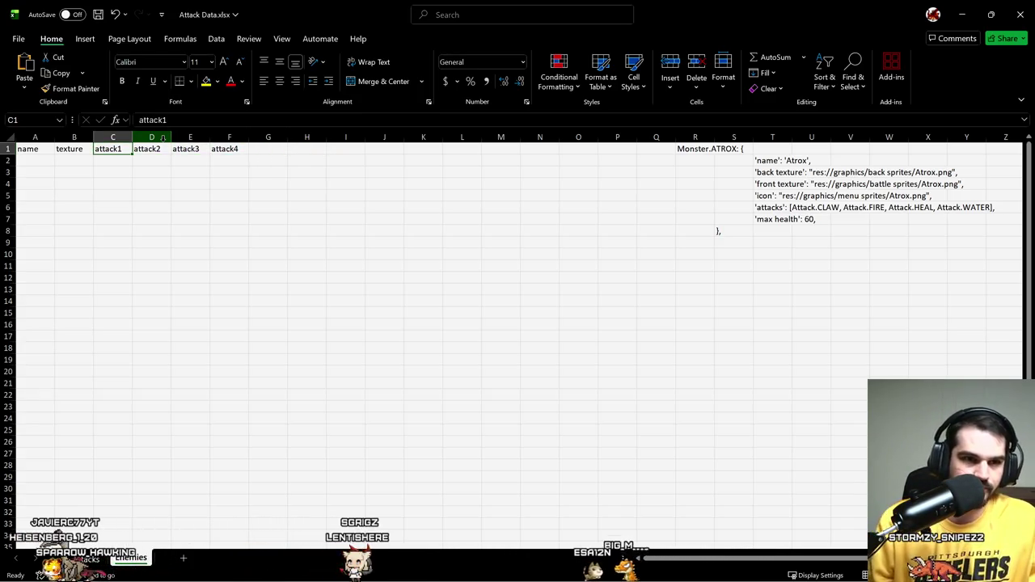
type("att")
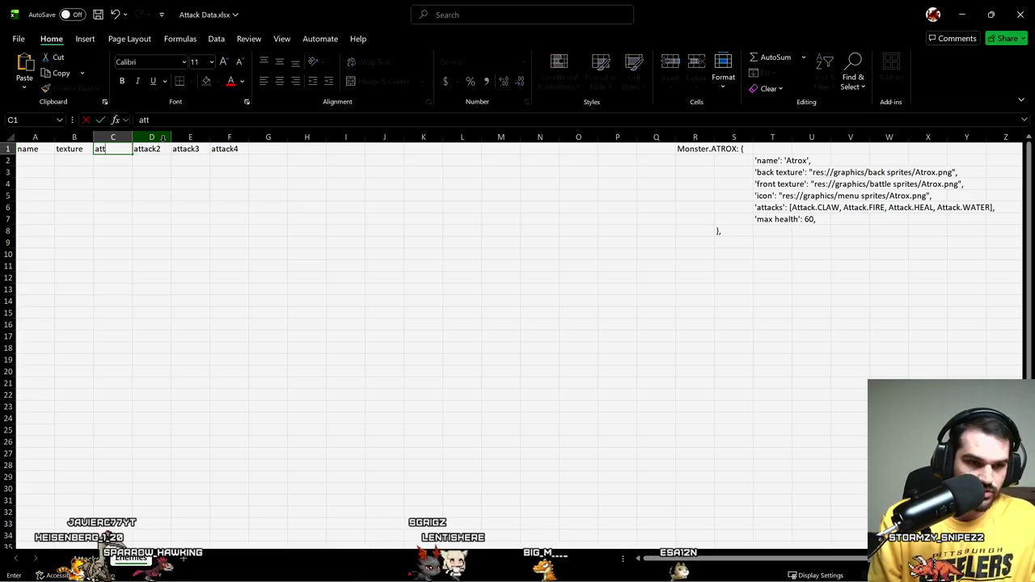
type("ack1")
key("Right")
key("Right")
key("Right")
key("Right")
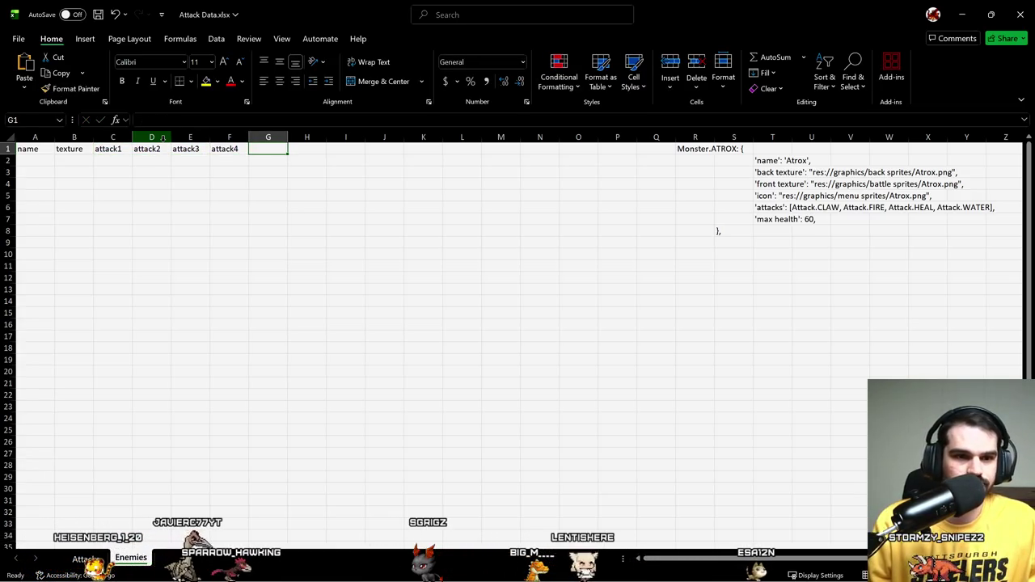
key("Left")
key("Down")
key("Left")
key("Left")
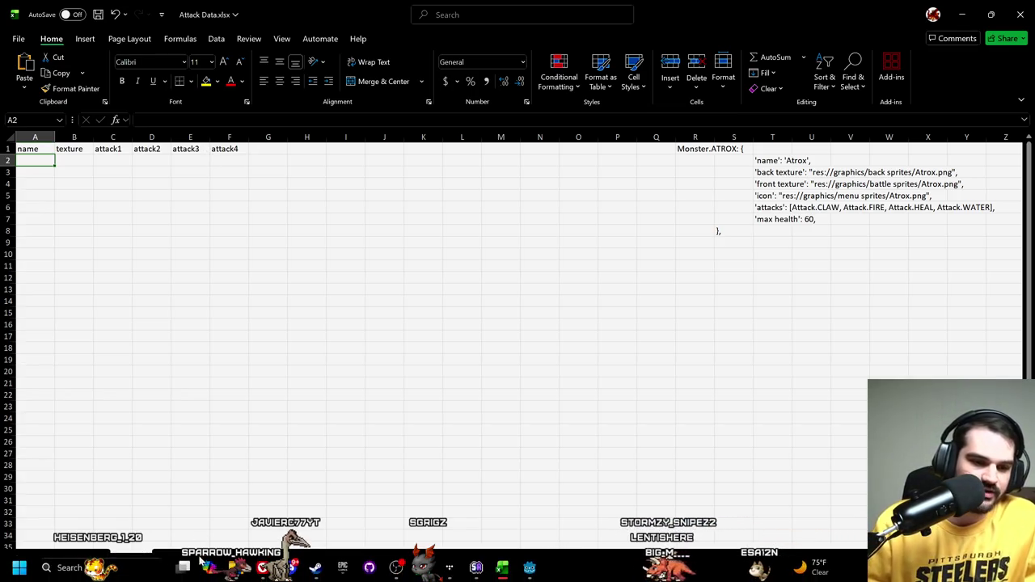
Step: Enter the label 'enum Fish' in cell H1
left_click(267, 207)
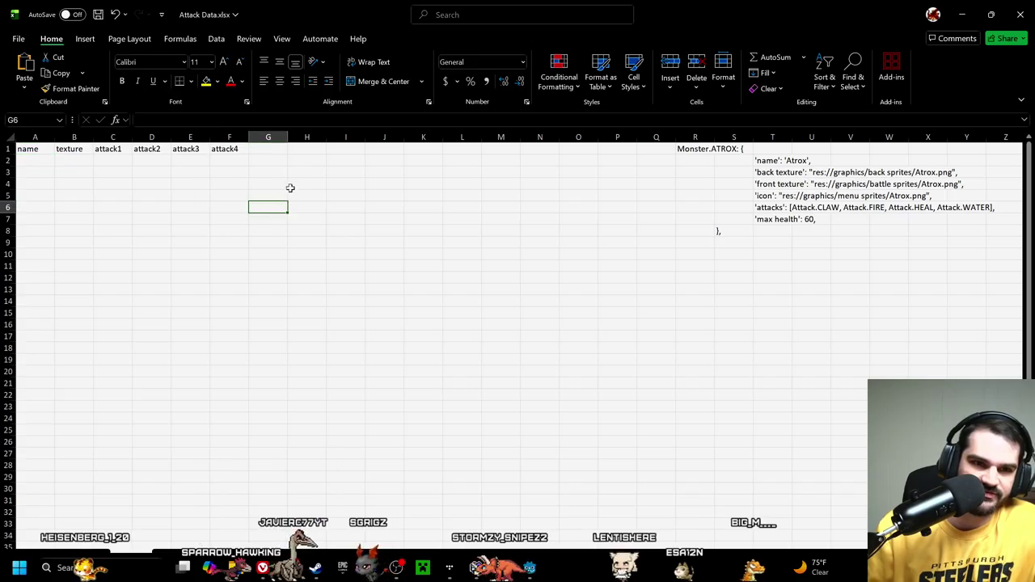
left_click(311, 150)
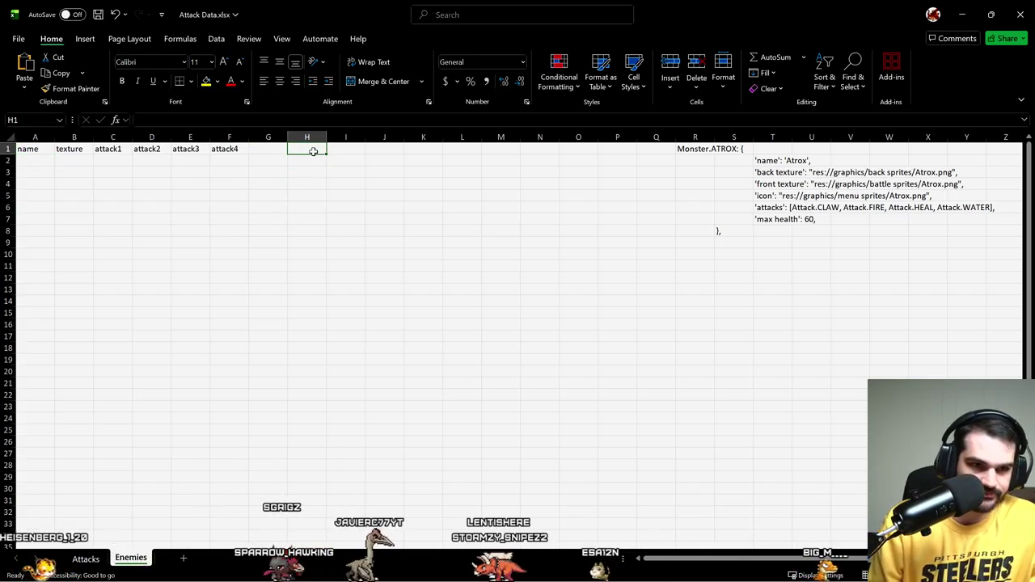
type("f")
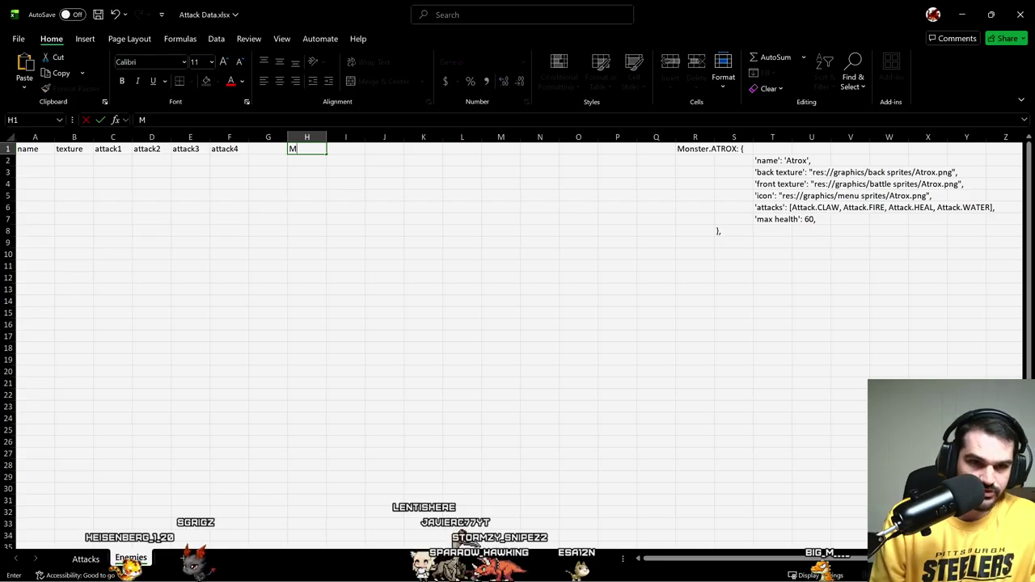
type("ish")
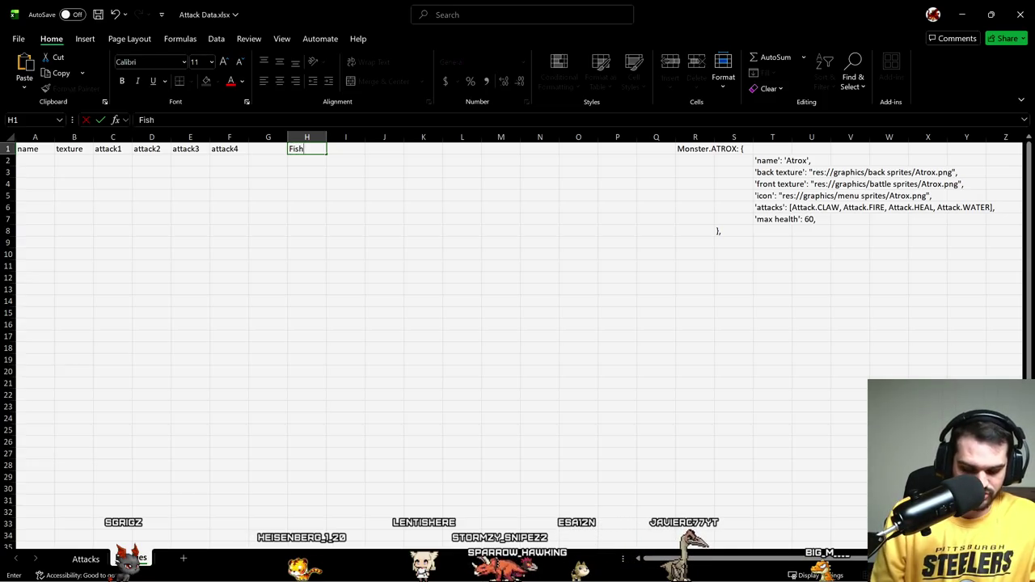
type("enum")
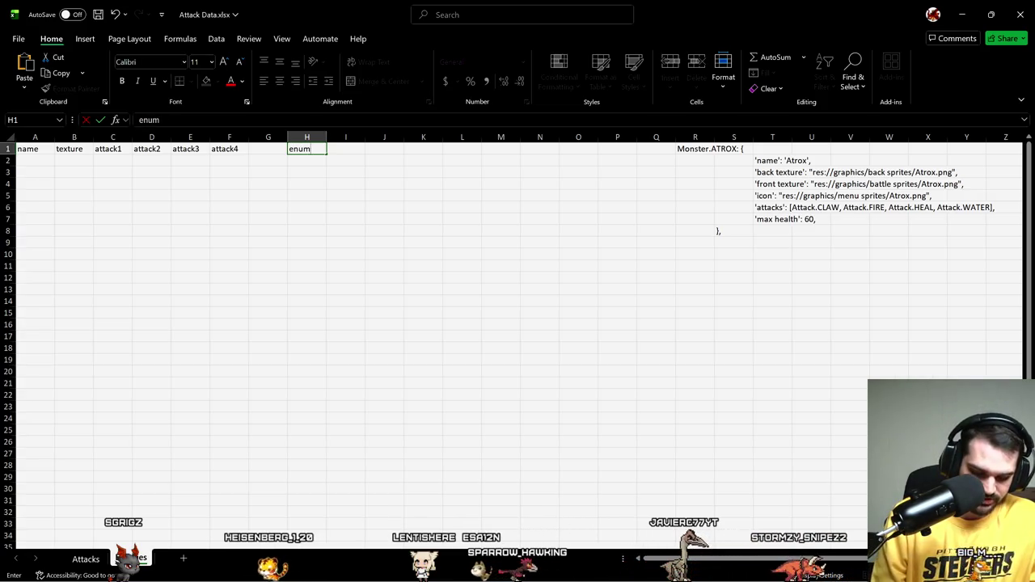
type(" Fish")
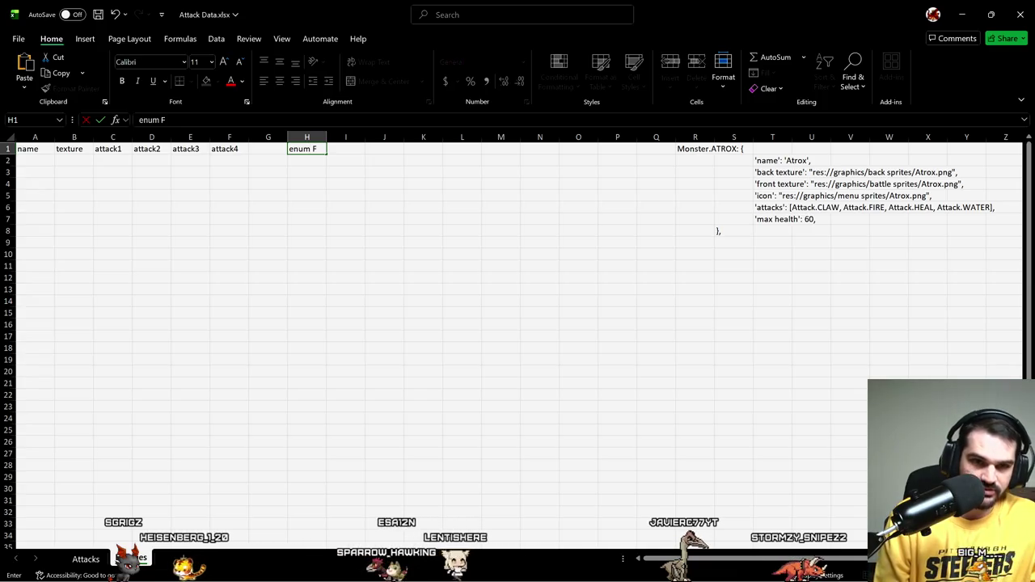
key("Return")
double_click(312, 151)
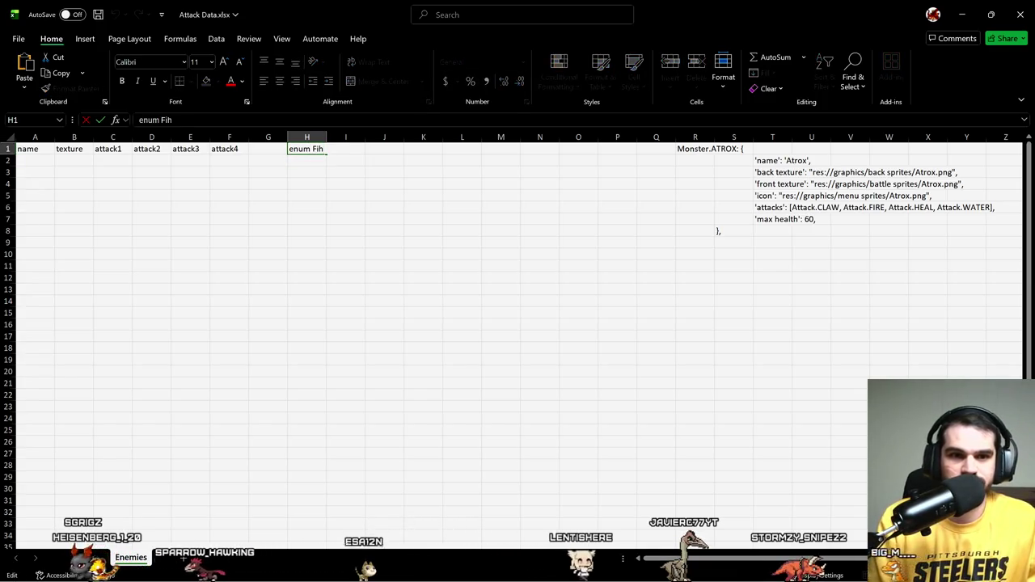
key("Return")
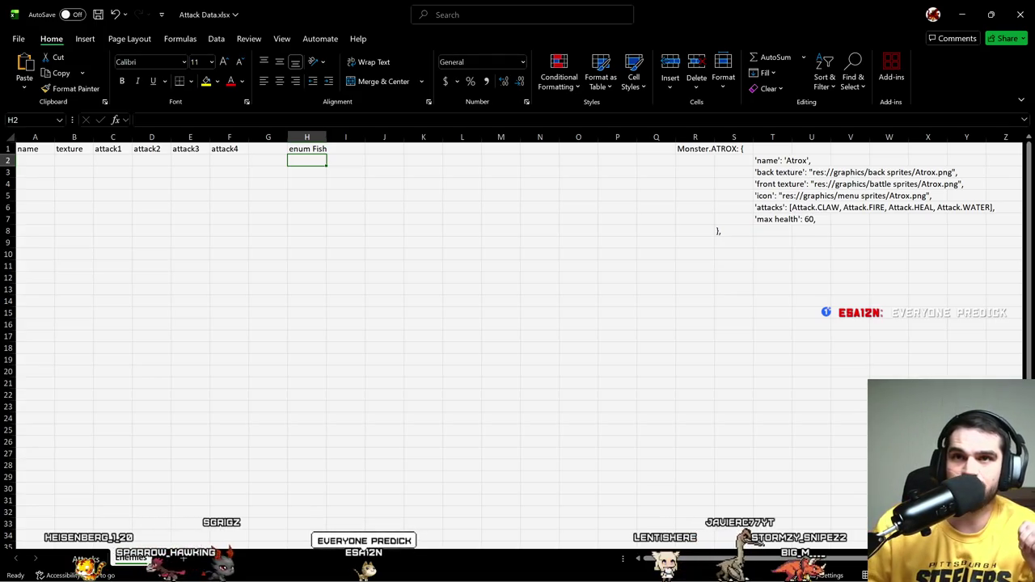
key("alt+Tab")
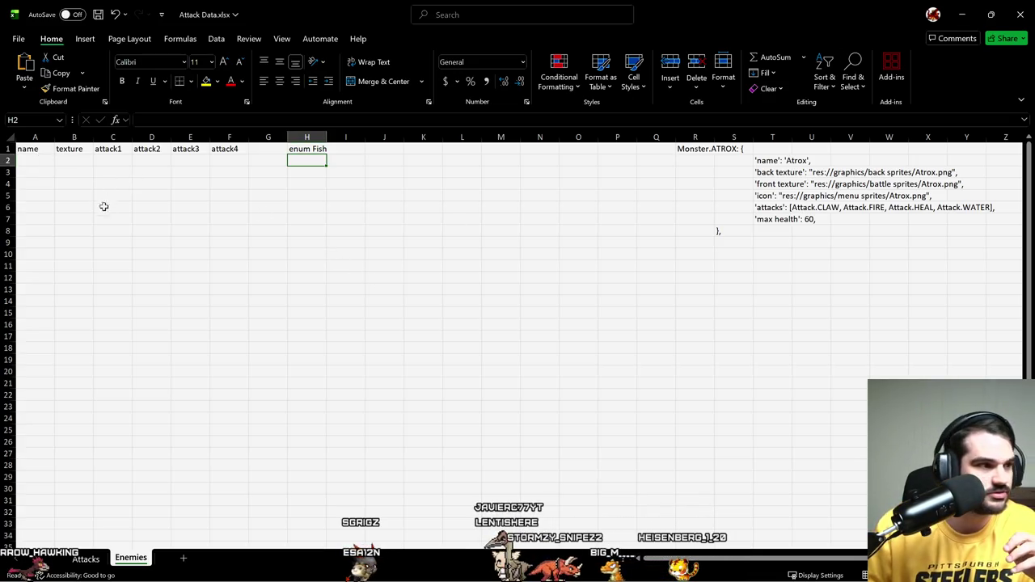
left_click(103, 233)
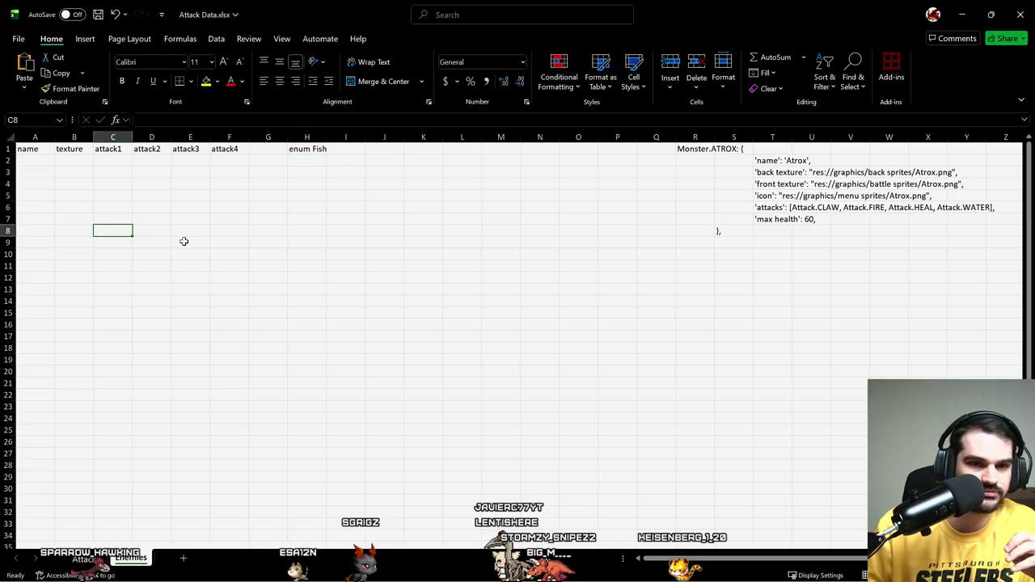
left_click(299, 151)
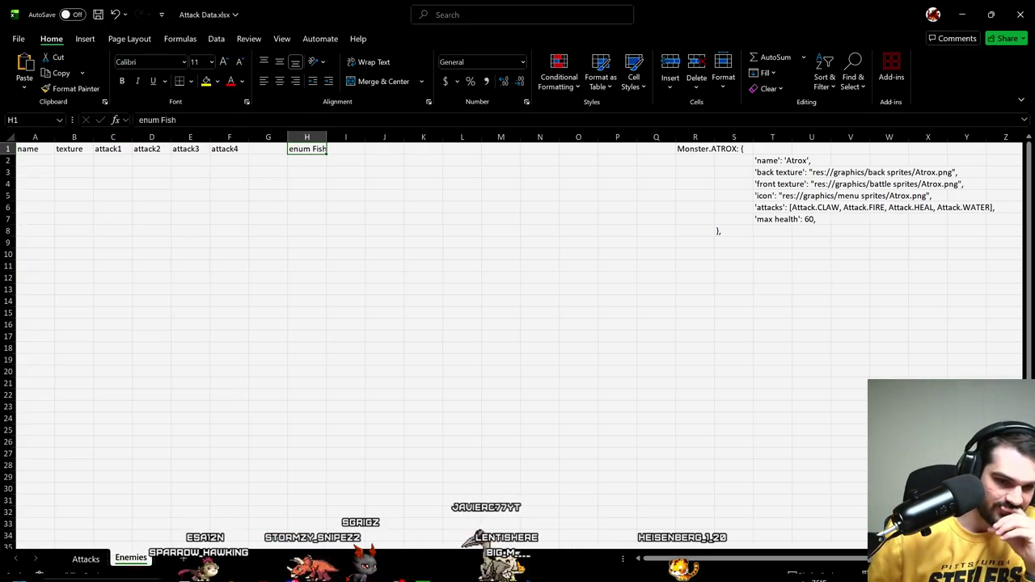
left_click(290, 572)
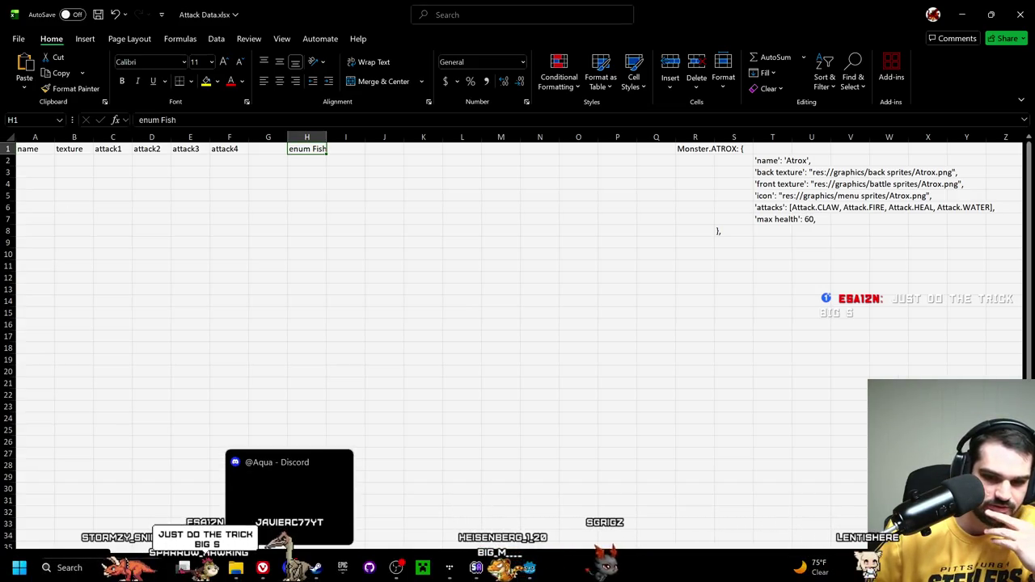
mouse_move(529, 567)
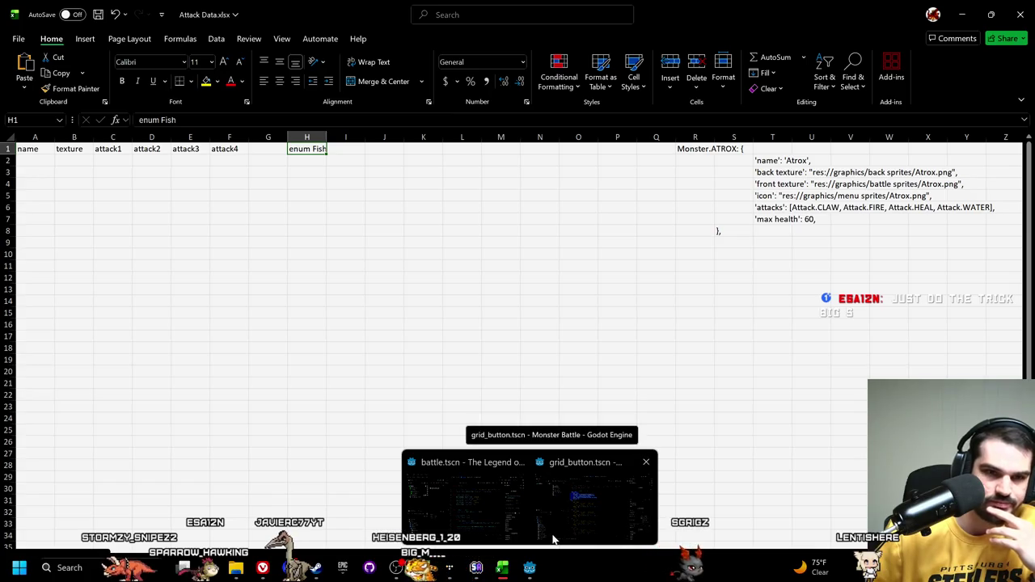
left_click(267, 500)
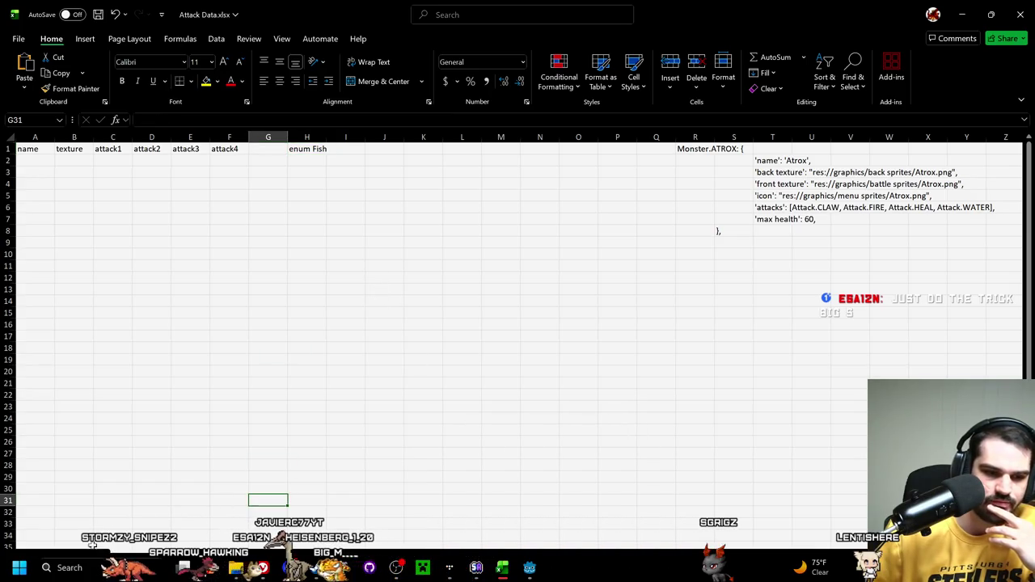
left_click(104, 519)
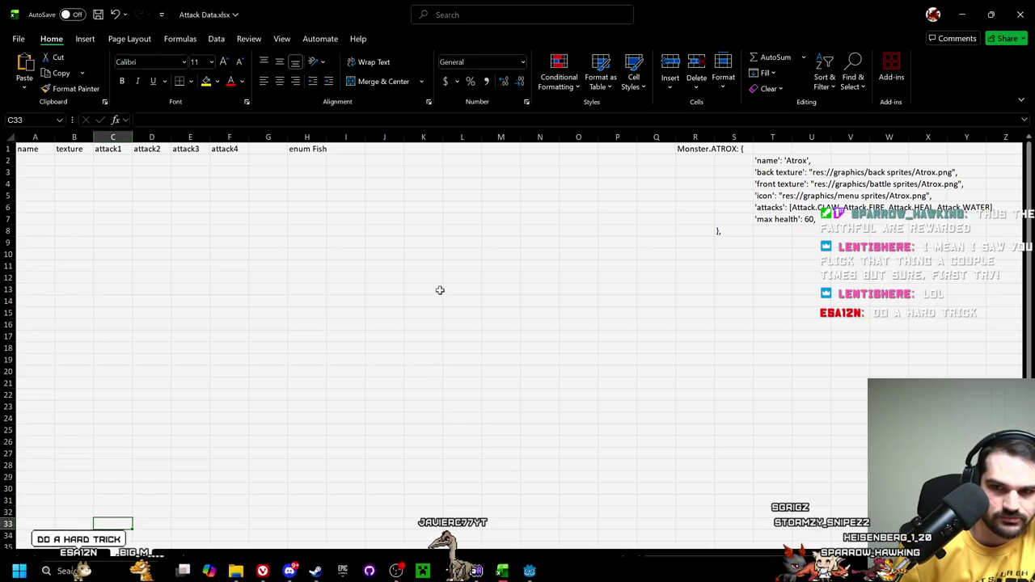
left_click(22, 168)
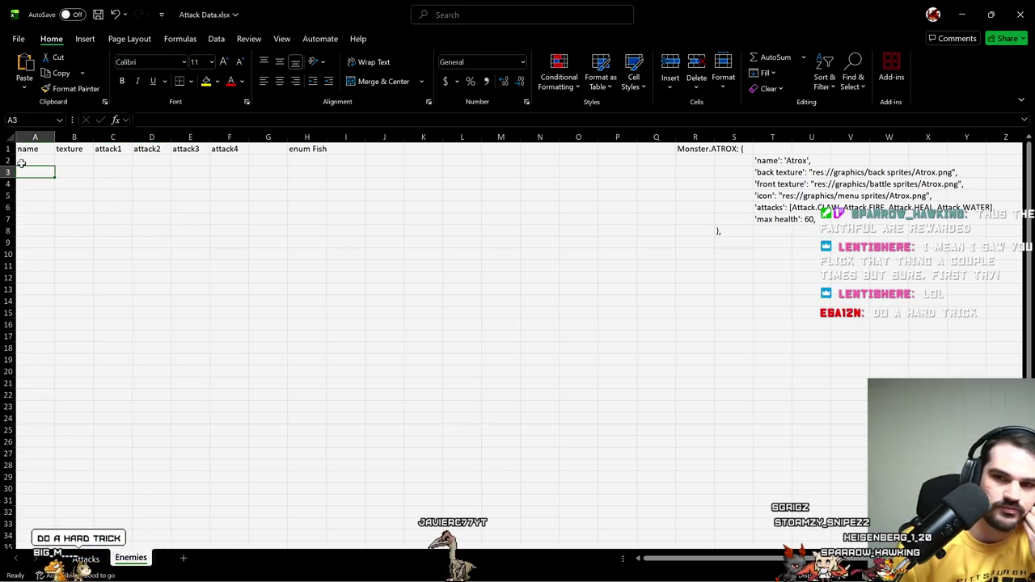
Step: Select cells A2, C2 and H2 on the Enemies sheet under the headers
left_click(24, 160)
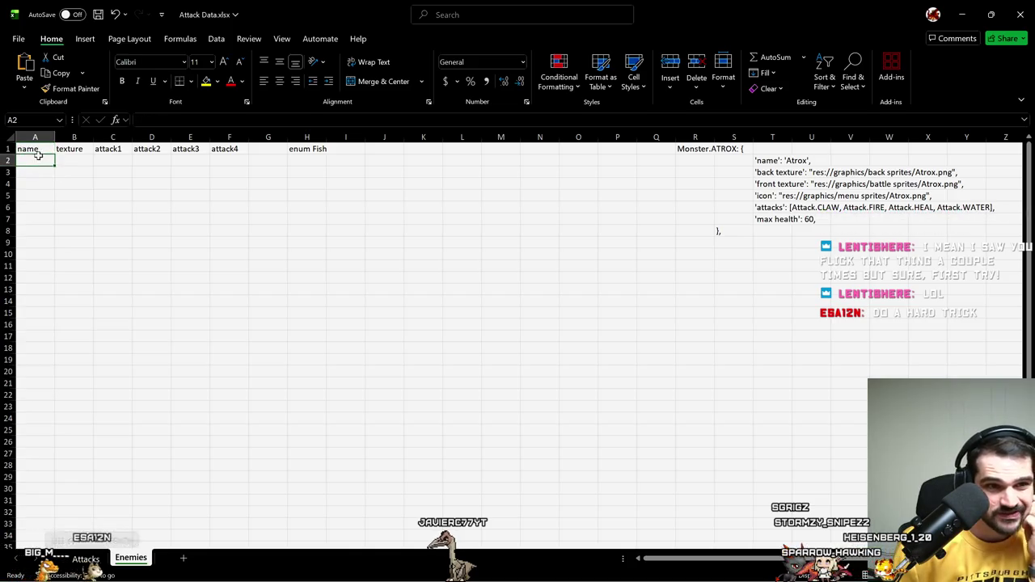
left_click(118, 160)
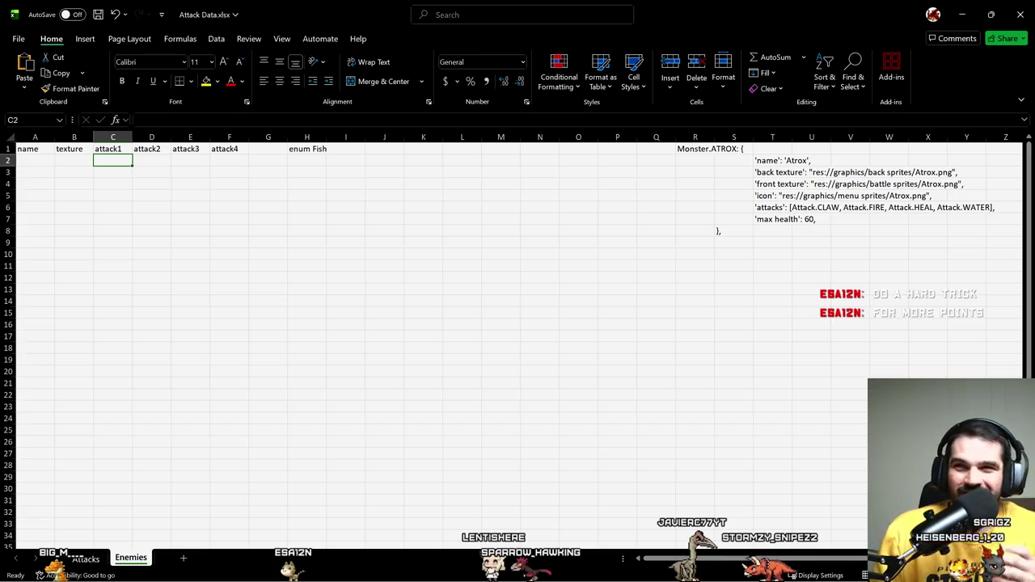
left_click(314, 161)
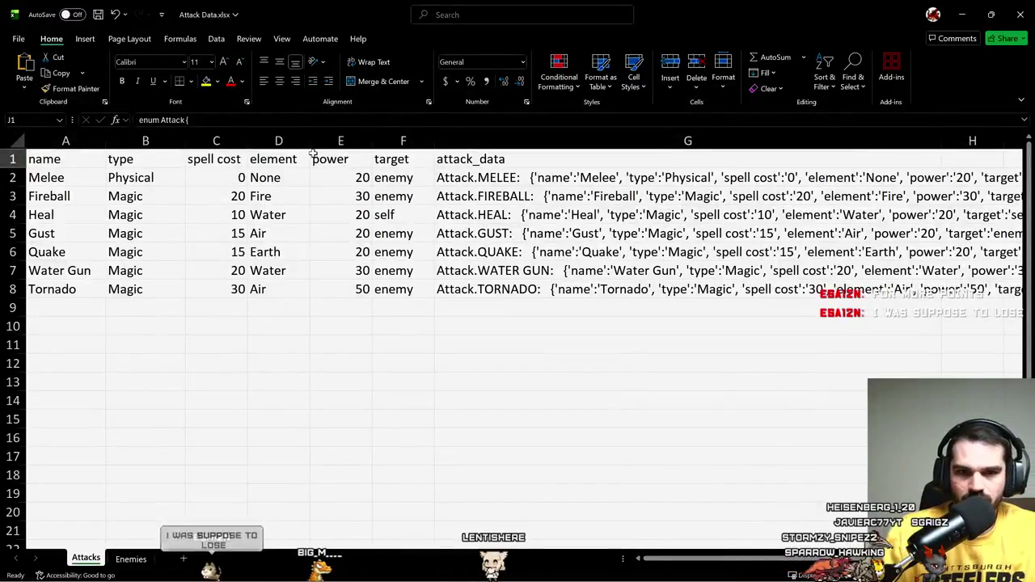
Step: On the Attacks sheet, narrow column G and then undo the width change
scroll(457, 186, "down", 3, "ctrl")
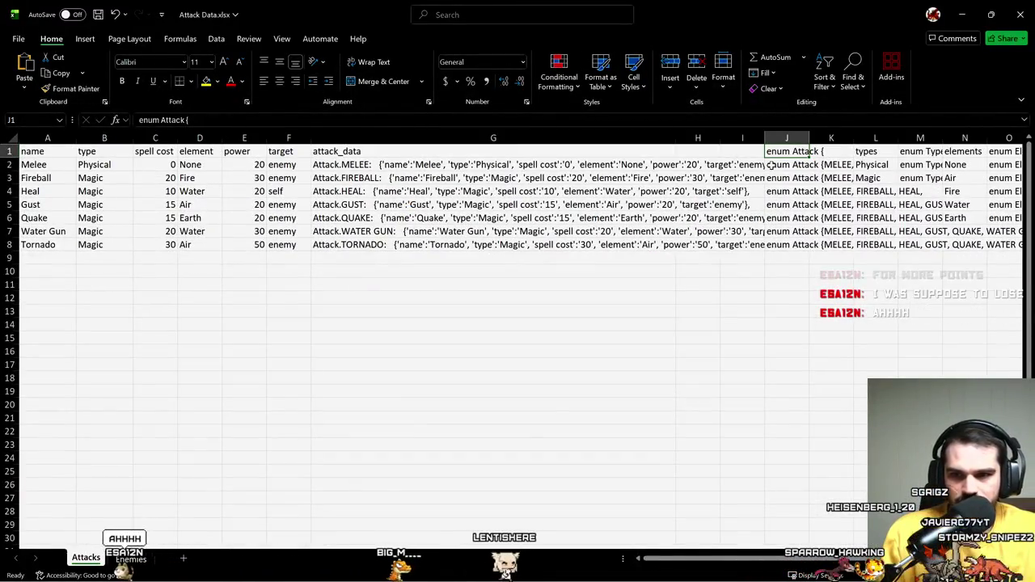
left_click(680, 137)
left_click_drag(680, 137, 673, 138)
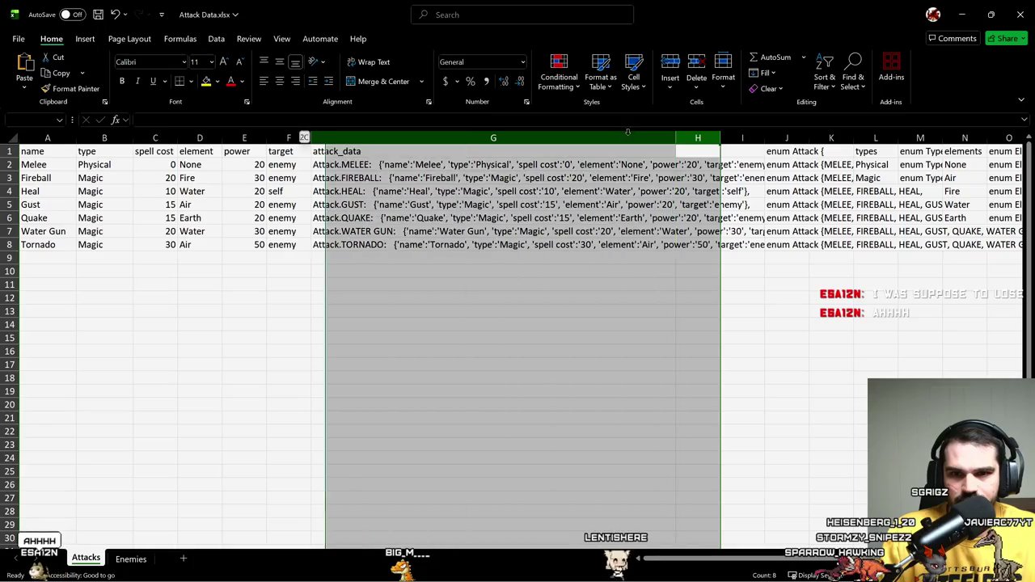
left_click(597, 205)
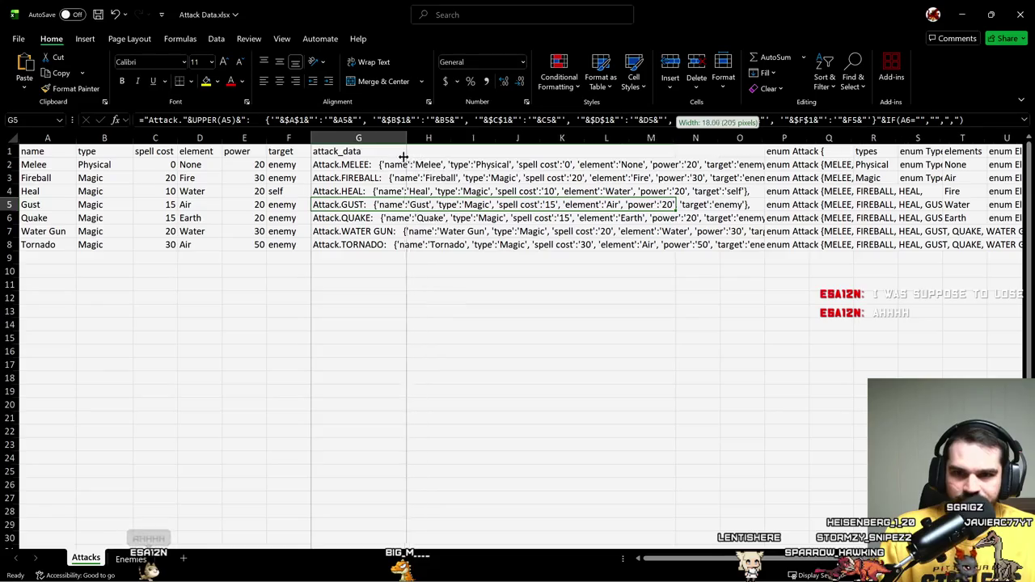
left_click_drag(367, 156, 358, 156)
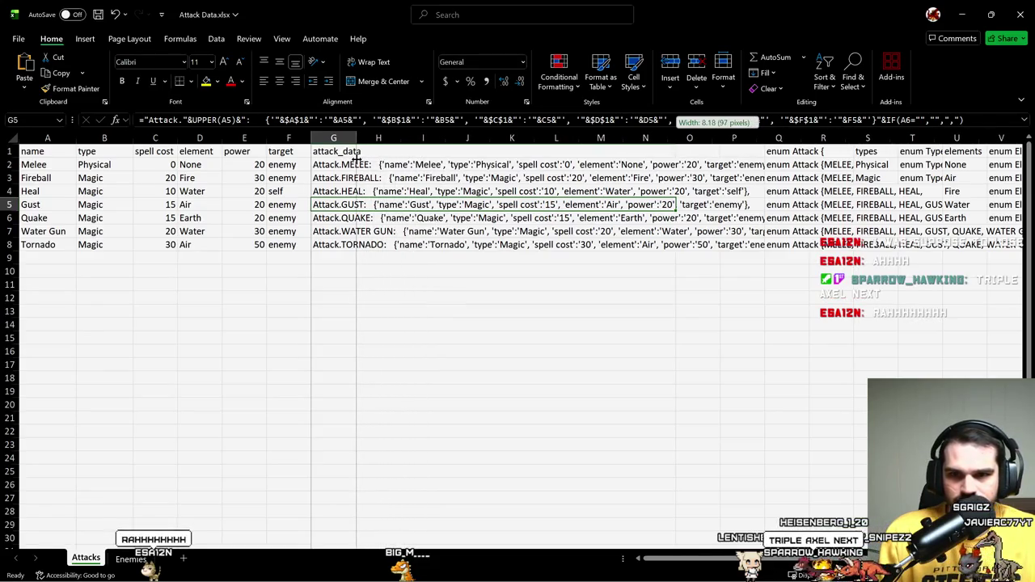
key("ctrl+z")
left_click(429, 283)
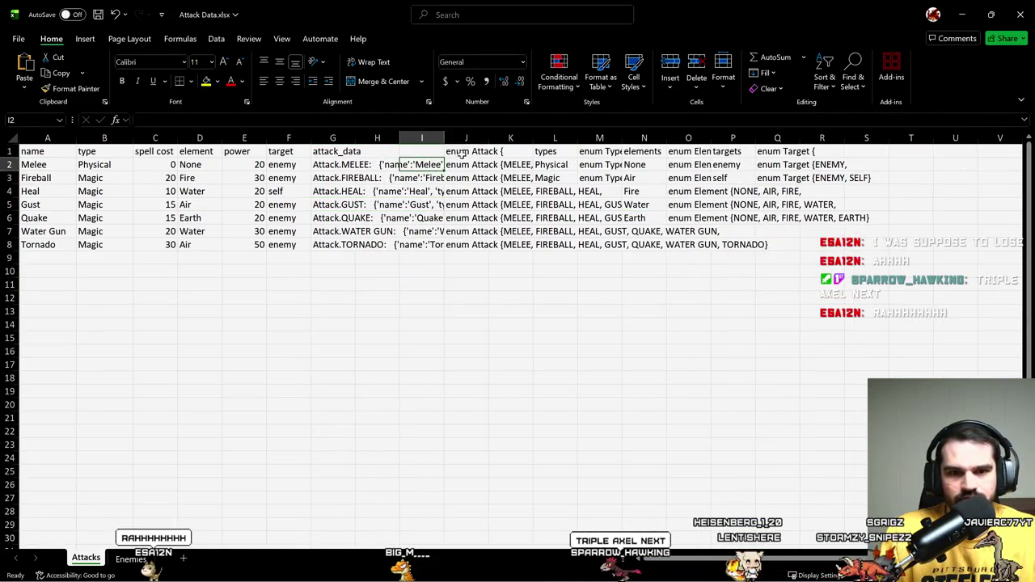
Step: Copy the enum Attack cells J1:J2 from Attacks into Enemies H1:H2
left_click(473, 177)
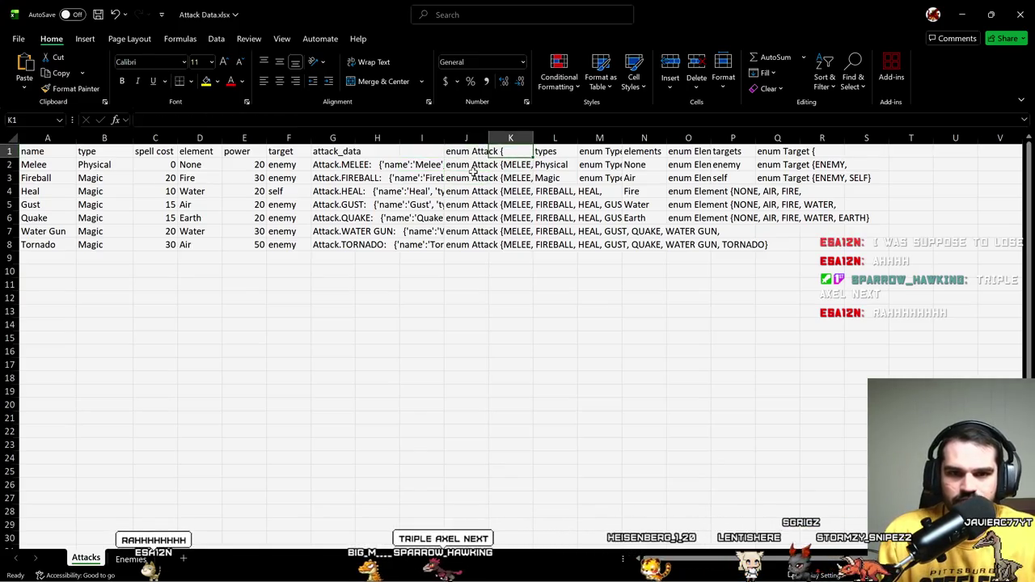
left_click_drag(474, 152, 474, 166)
key("ctrl+c")
key("ctrl+Page_Down")
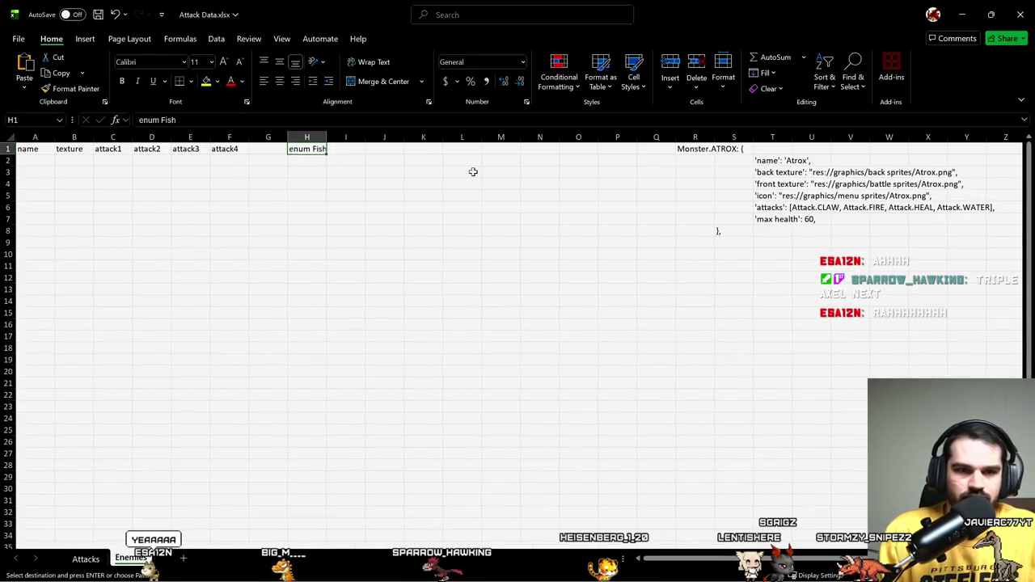
key("ctrl+v")
Step: Inspect the #REF! error in Enemies H2, then return to the Attacks sheet
key("F2")
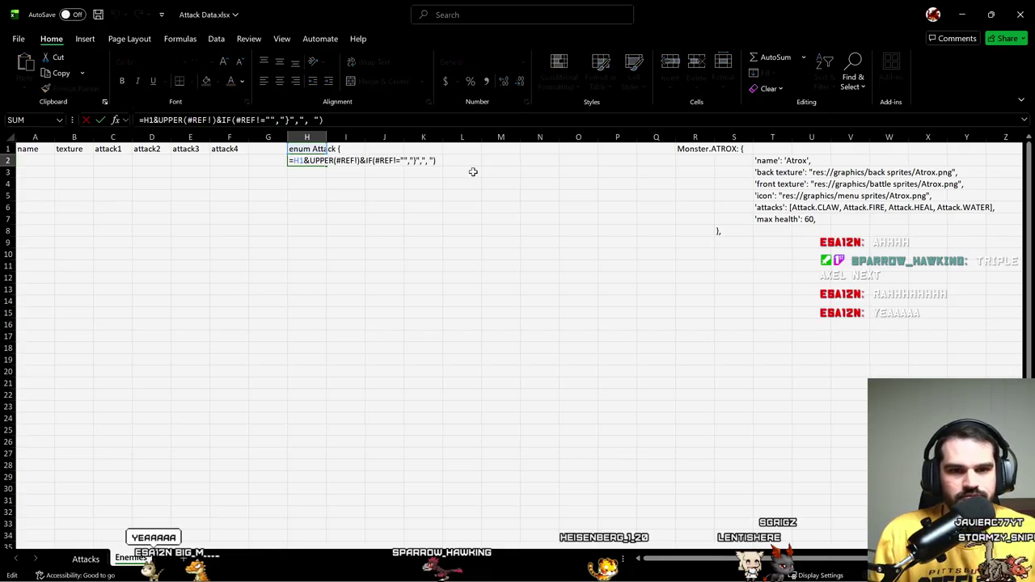
key("Escape")
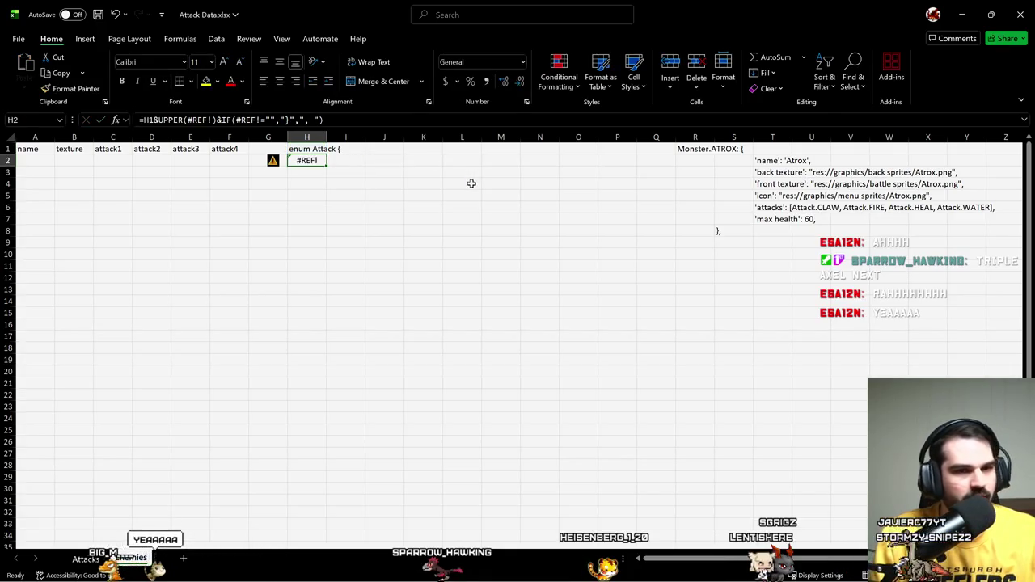
key("Down")
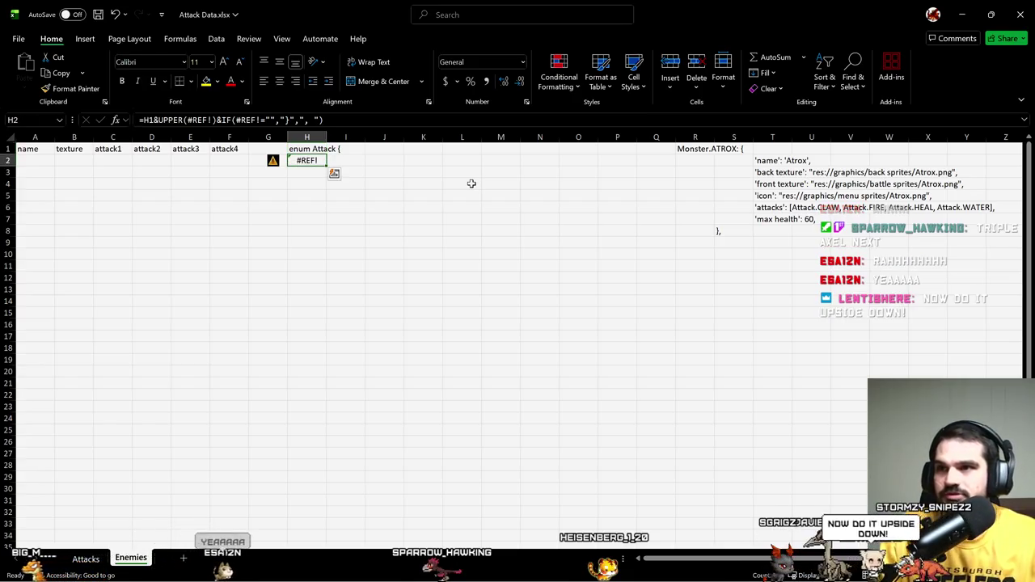
key("Up")
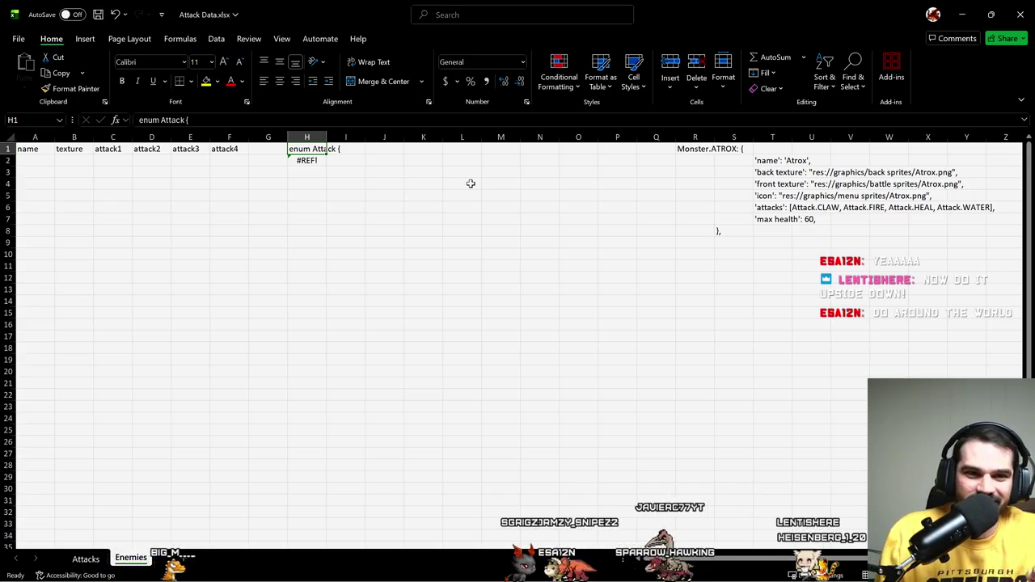
key("Down")
key("Up")
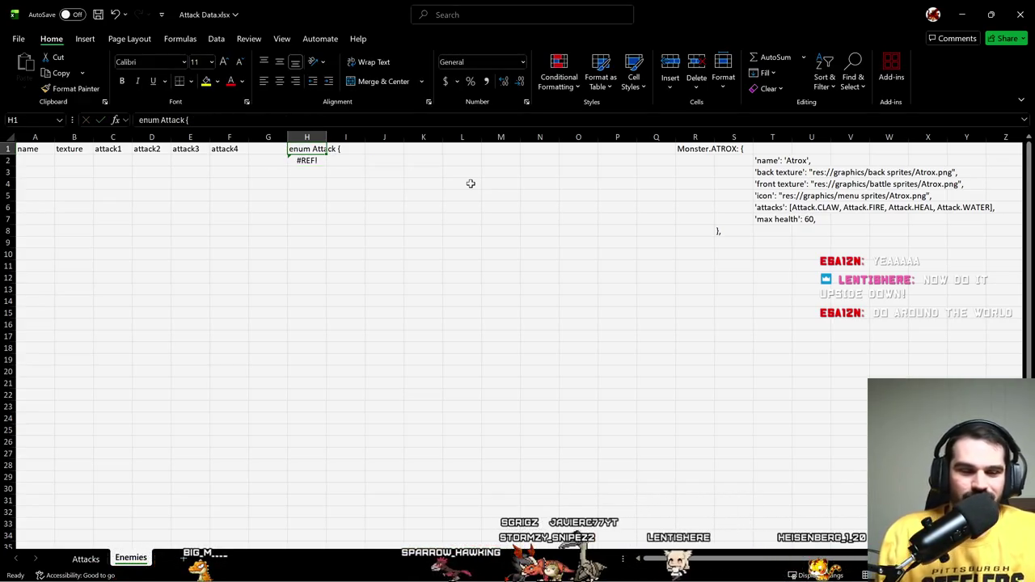
key("Down")
key("ctrl+Page_Up")
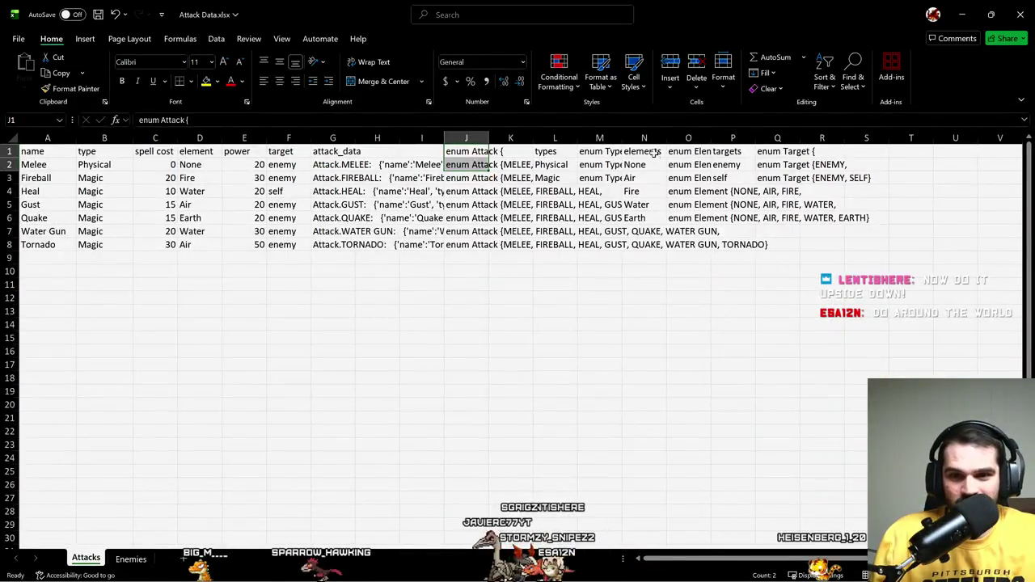
Step: Paste the Attacks M2 enum formula into Enemies H2 so it shows 'enum Attack {}'
left_click(595, 165)
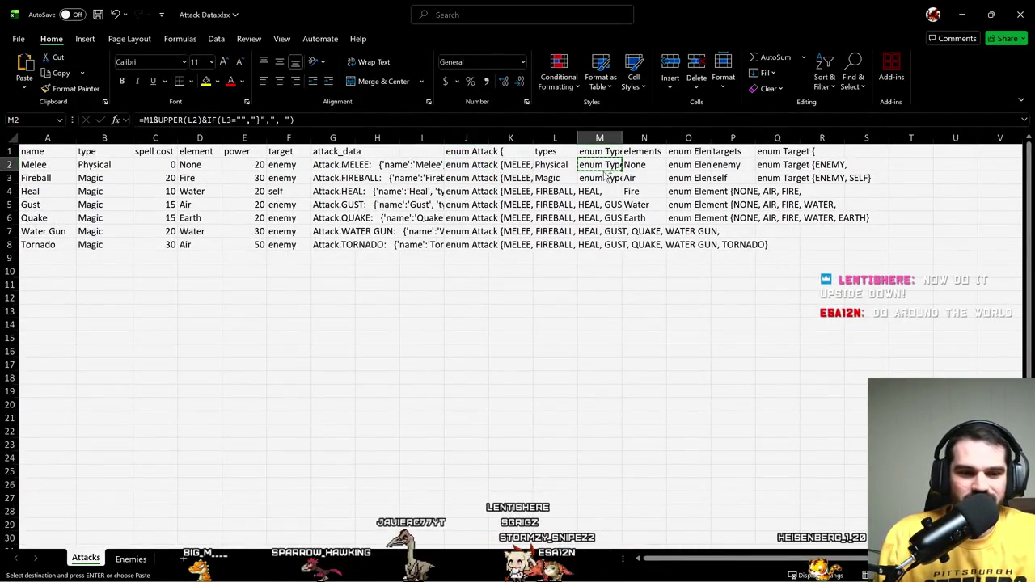
key("ctrl+Page_Down")
key("ctrl+v")
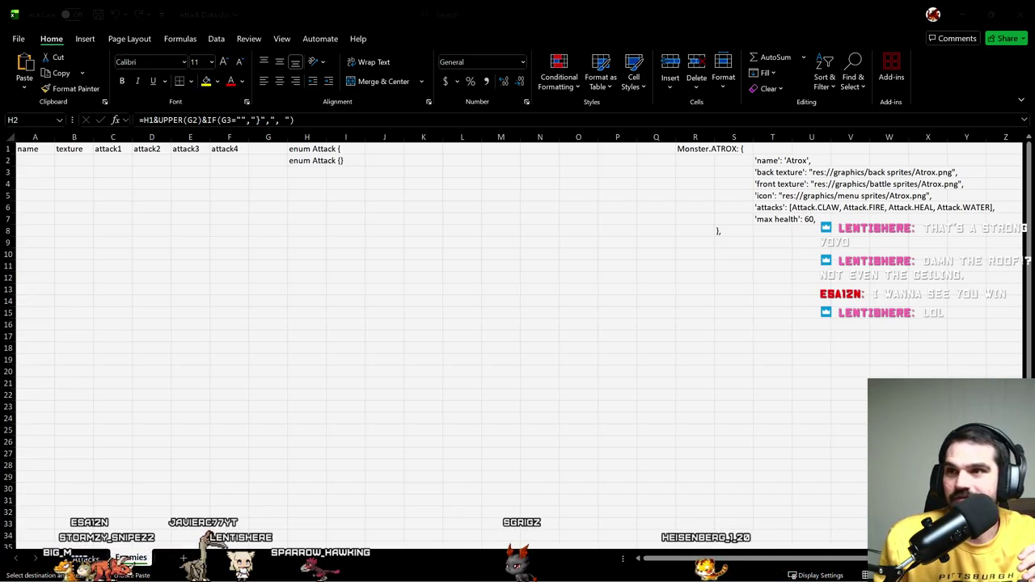
key("ctrl+v")
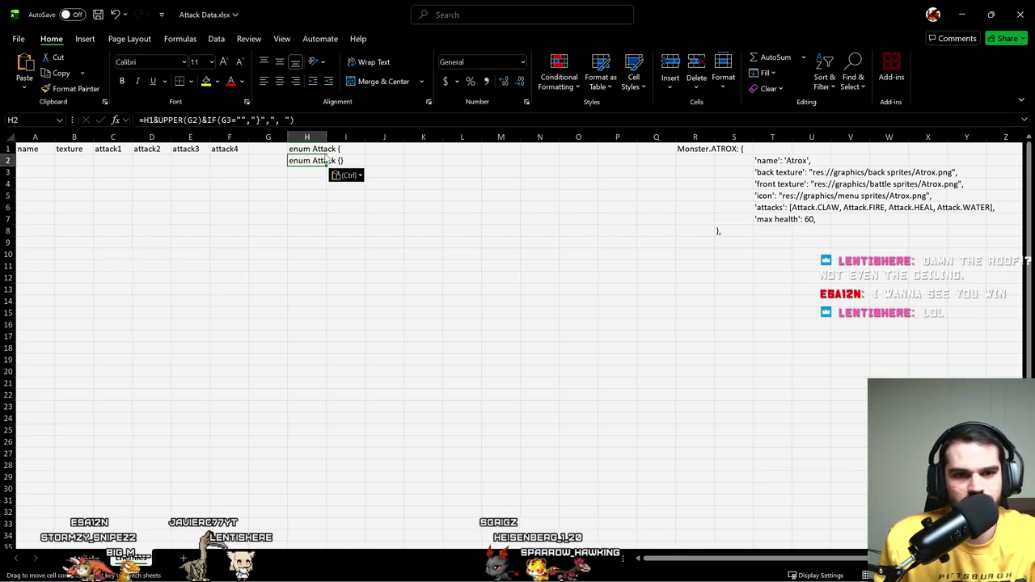
key("Up")
key("F2")
key("Left")
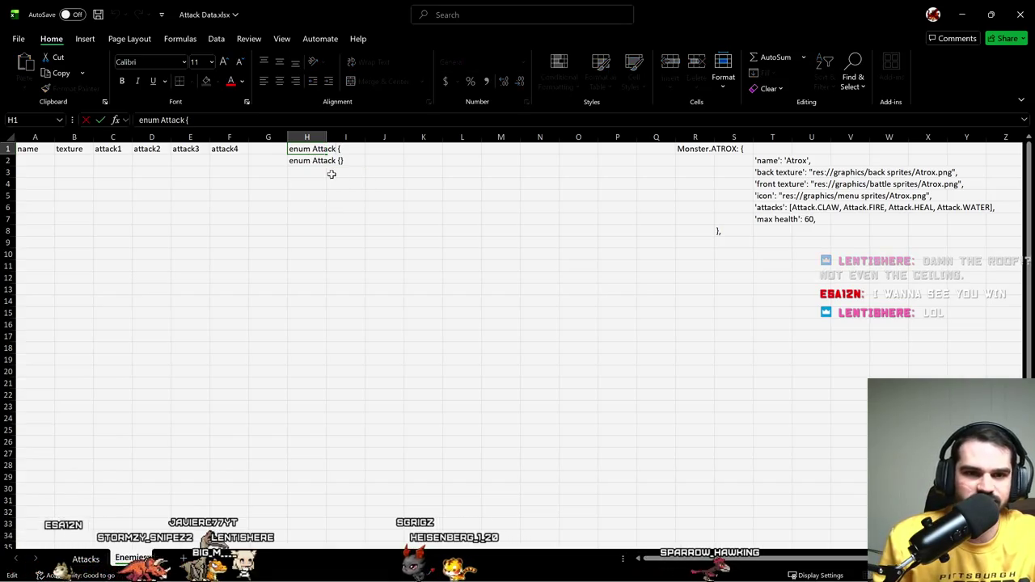
Step: Rename the H1 header to 'enum Fish {'
key("BackSpace")
key("BackSpace")
key("BackSpace")
key("BackSpace")
key("BackSpace")
key("BackSpace")
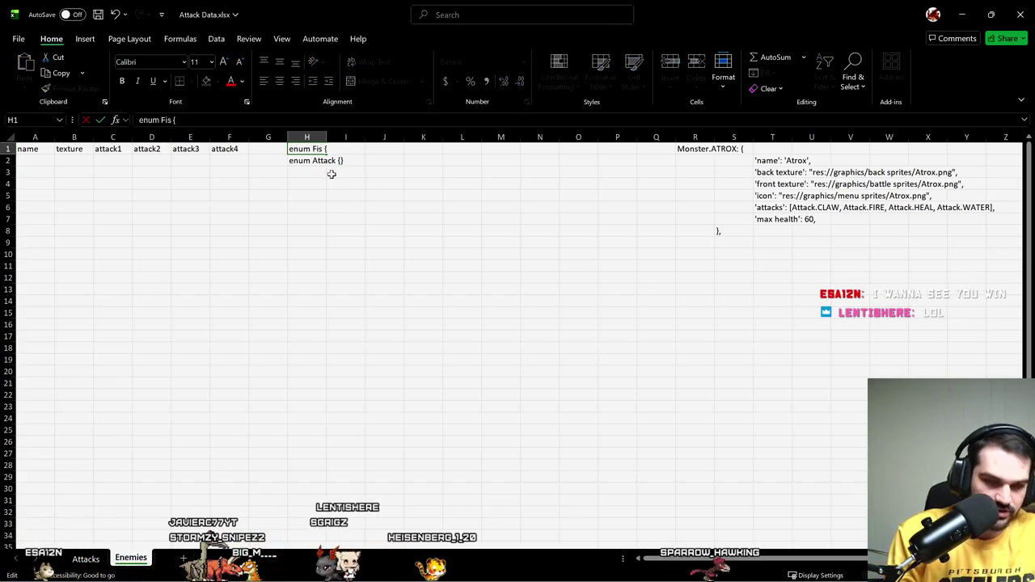
type("h")
key("Return")
key("Up")
key("Left")
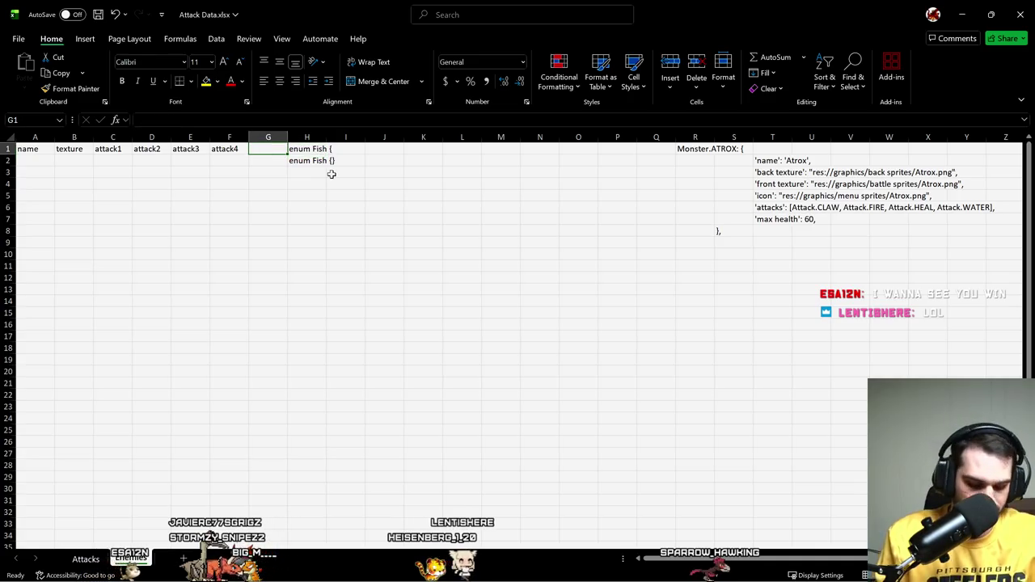
Step: Insert two blank columns at G and select the attack1–attack4 range C2:F to the bottom
key("alt+h")
key("i")
key("c")
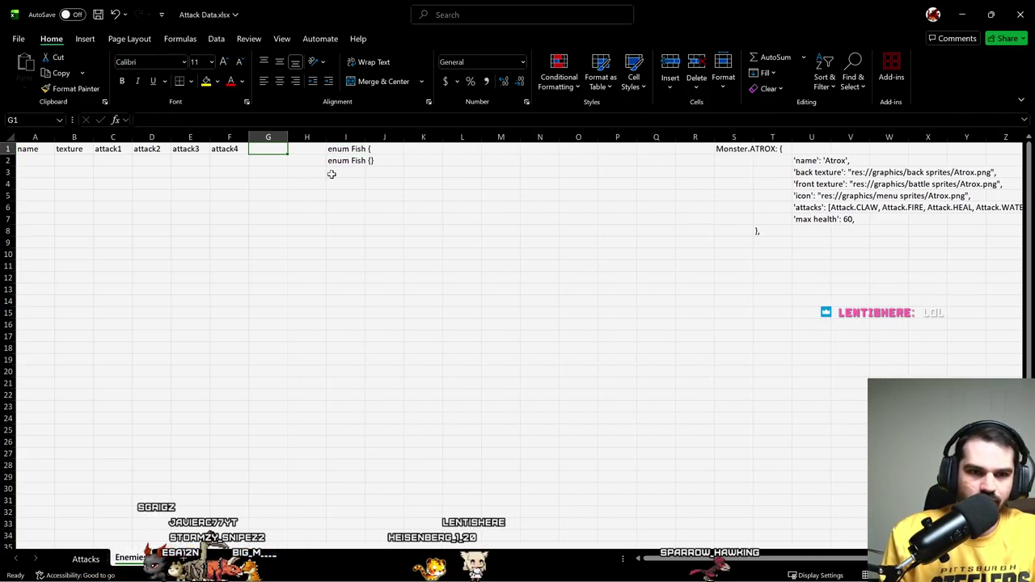
key("F4")
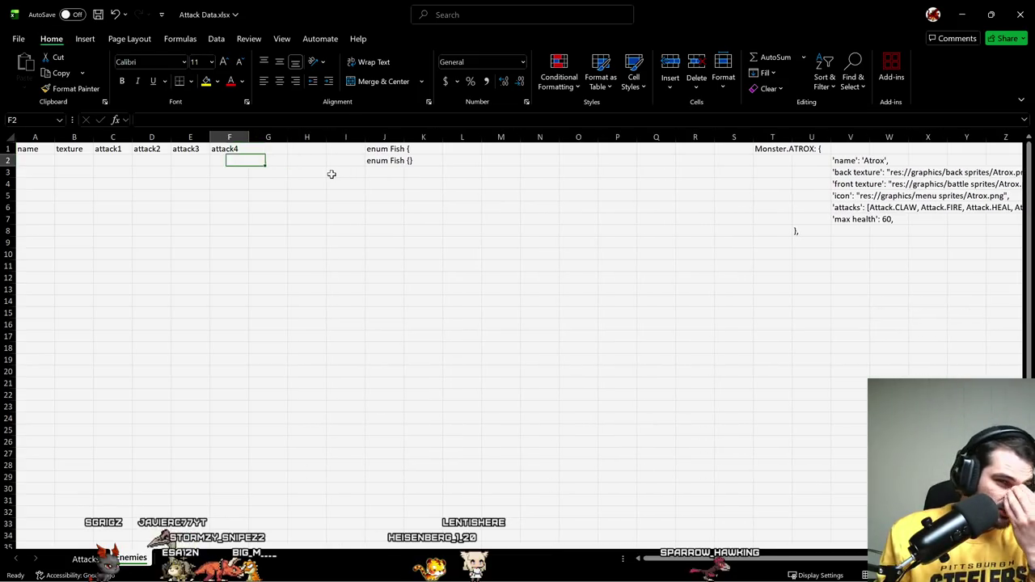
key("Left")
key("Left")
key("Left")
key("Down")
key("shift+Right")
key("shift+Right")
key("shift+Right")
key("ctrl+shift+Down")
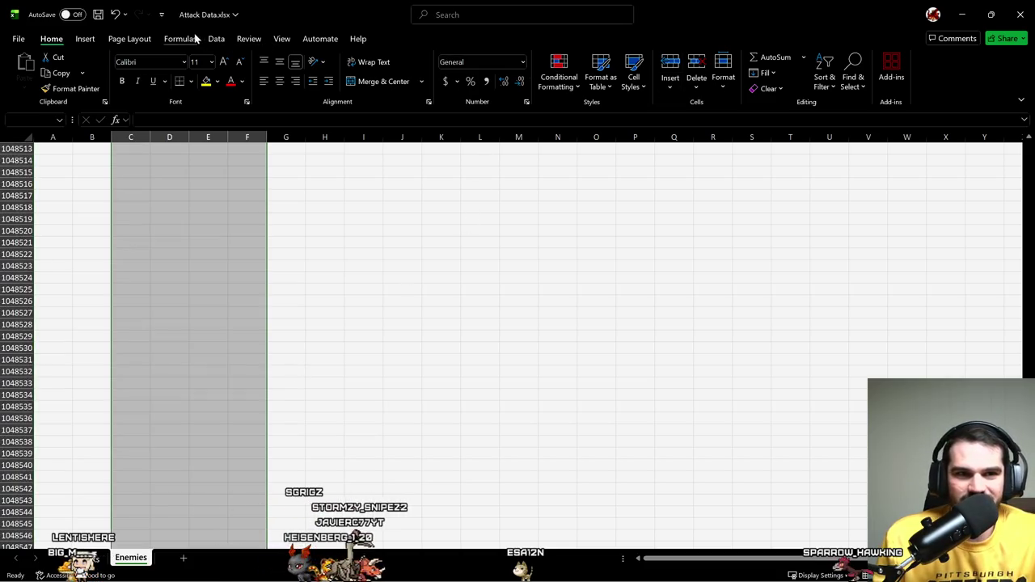
Step: Start a List data validation for the attack columns, then cancel it
left_click(215, 39)
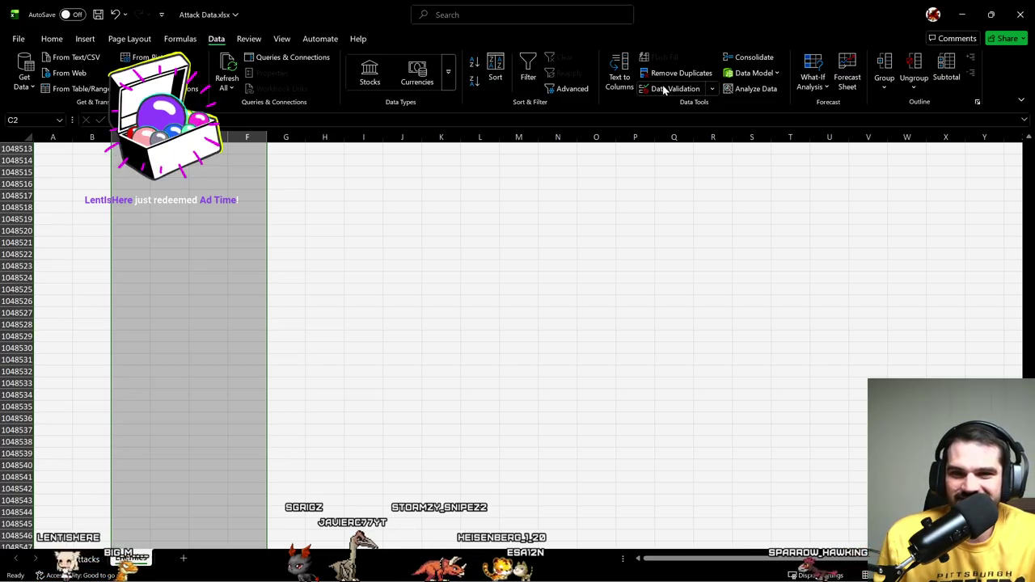
key("ctrl+Page_Up")
left_click(663, 91)
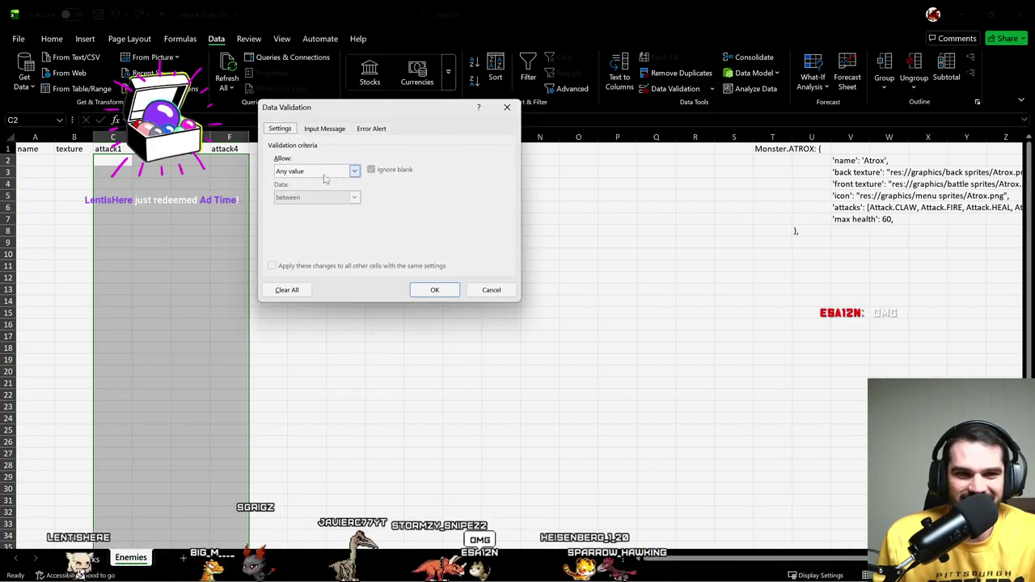
left_click(348, 172)
left_click(324, 208)
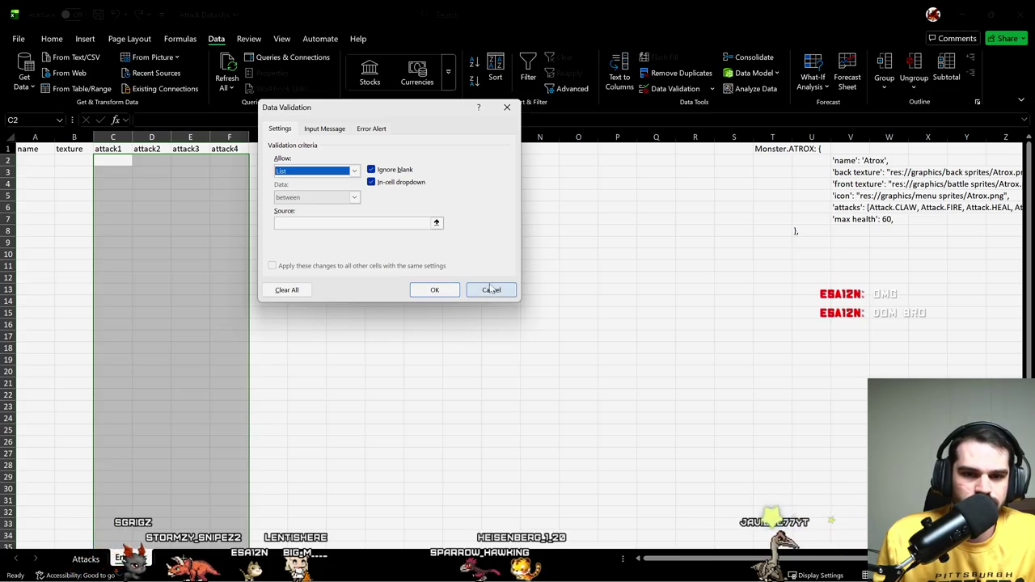
key("Escape")
Step: Review the attack names and attack_data formulas on the Attacks sheet, ending on Melee
left_click(86, 559)
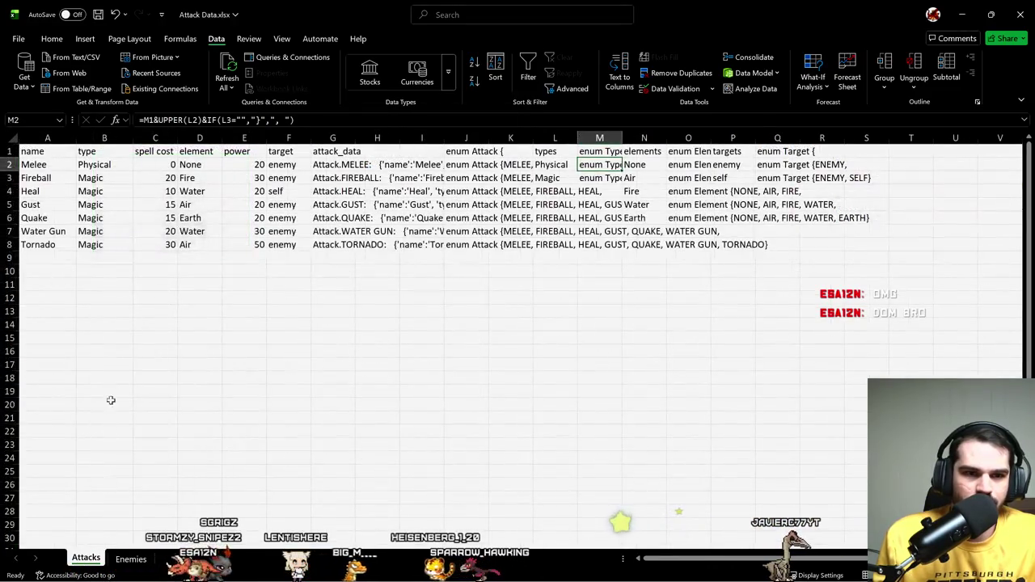
key("Up")
key("Left")
key("Left")
key("Left")
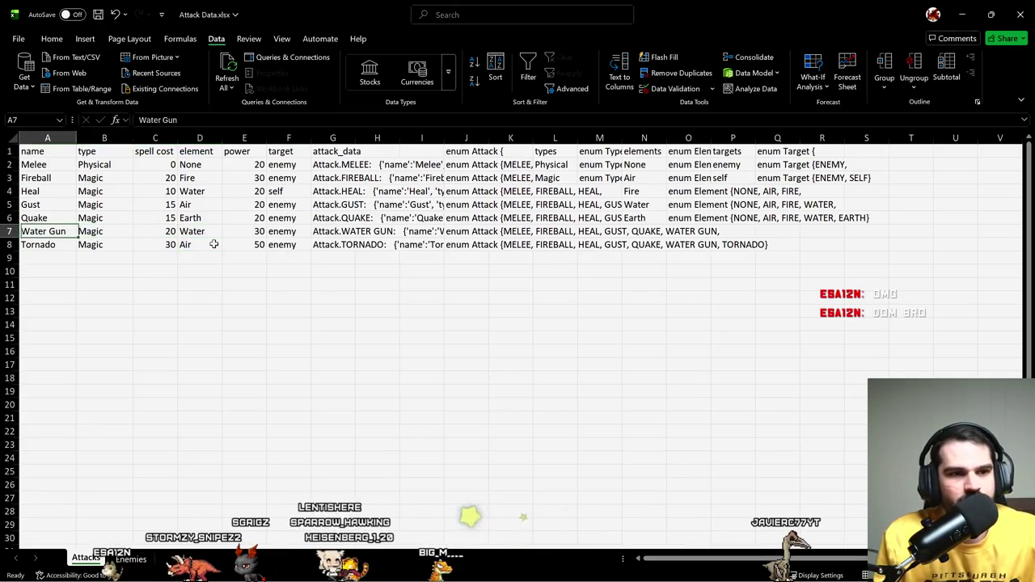
key("Up")
key("Up")
key("Up")
key("Right")
key("Right")
key("Right")
key("Right")
key("Right")
key("Right")
key("Up")
key("Up")
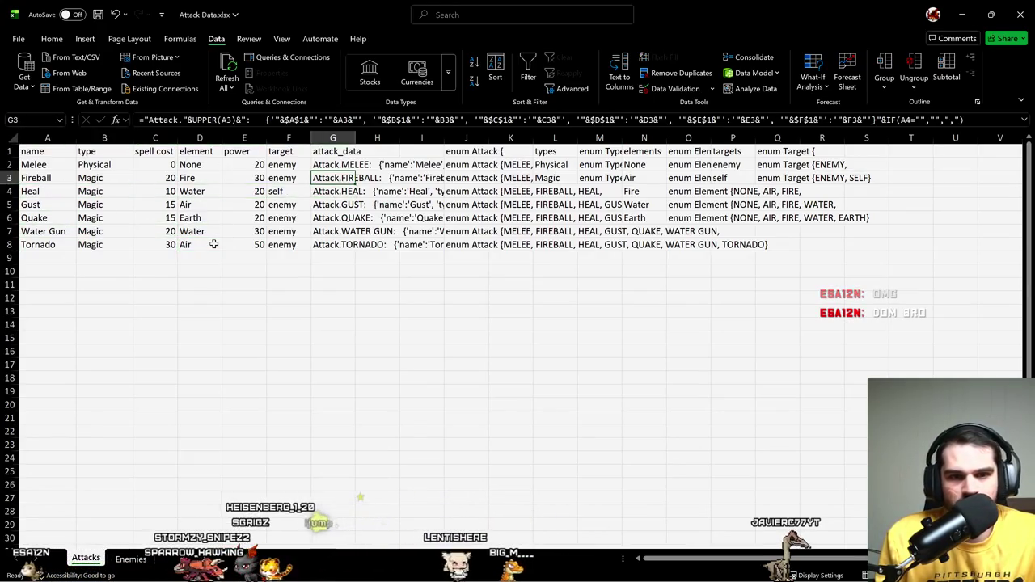
key("Down")
key("Down")
key("Down")
key("Down")
key("Down")
key("Down")
key("Up")
key("Up")
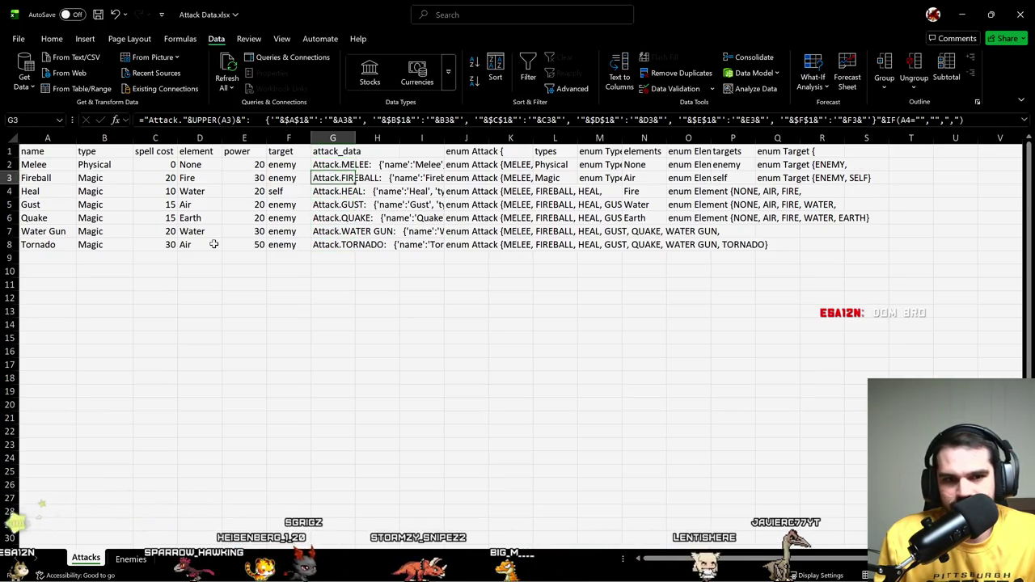
key("Down")
key("Down")
key("ctrl+c")
key("Escape")
key("Left")
key("Left")
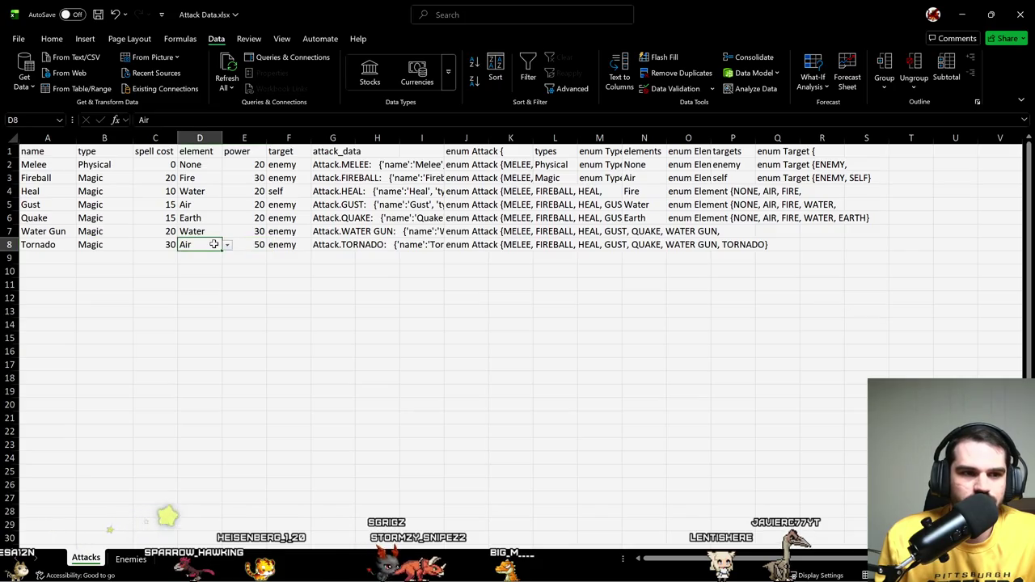
key("Left")
key("Left")
key("Left")
key("Up")
key("Up")
key("Up")
key("Up")
key("Up")
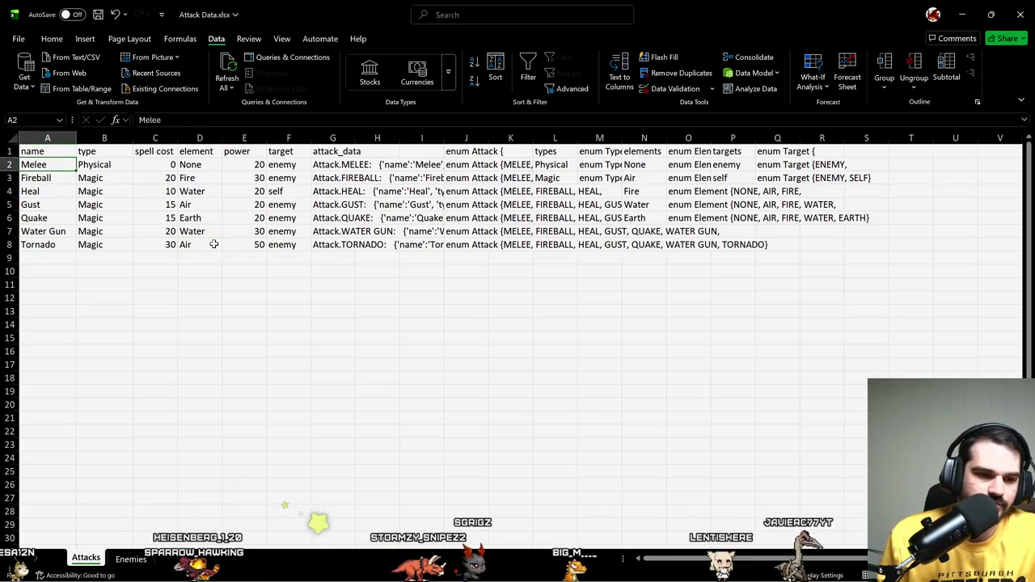
Step: Reopen Data Validation for the Enemies attack columns and allow a List
left_click(130, 559)
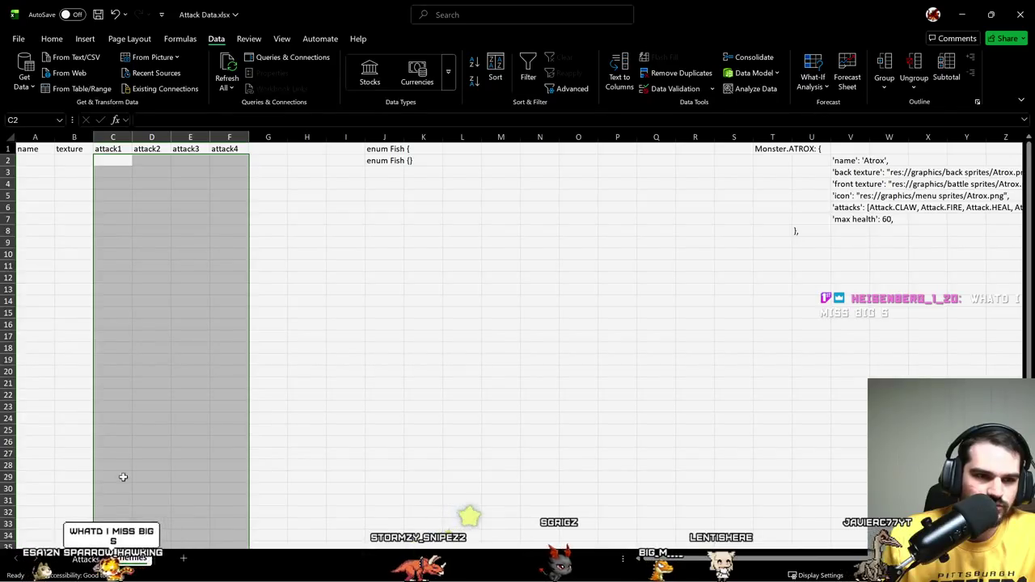
left_click(671, 88)
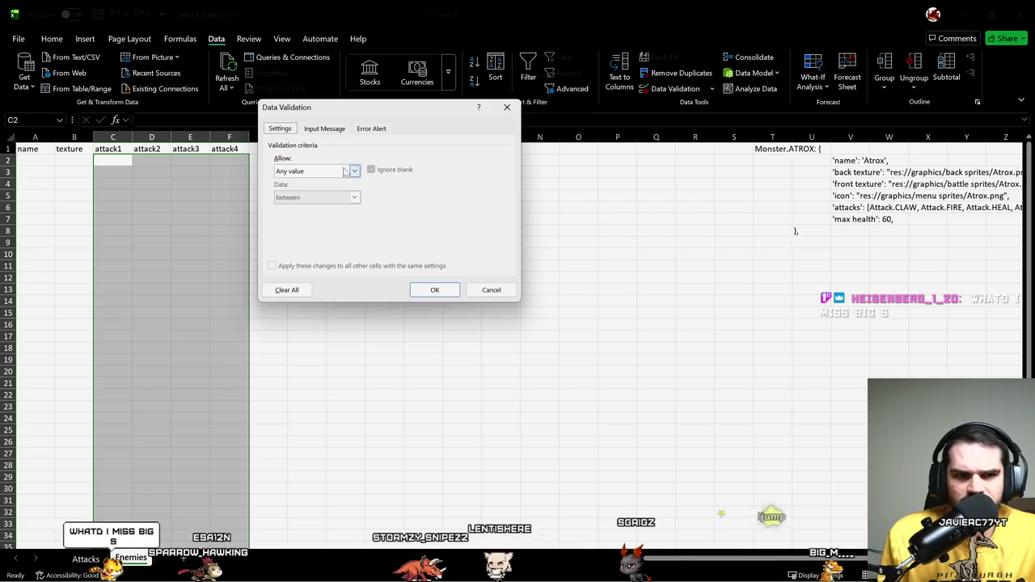
left_click(330, 129)
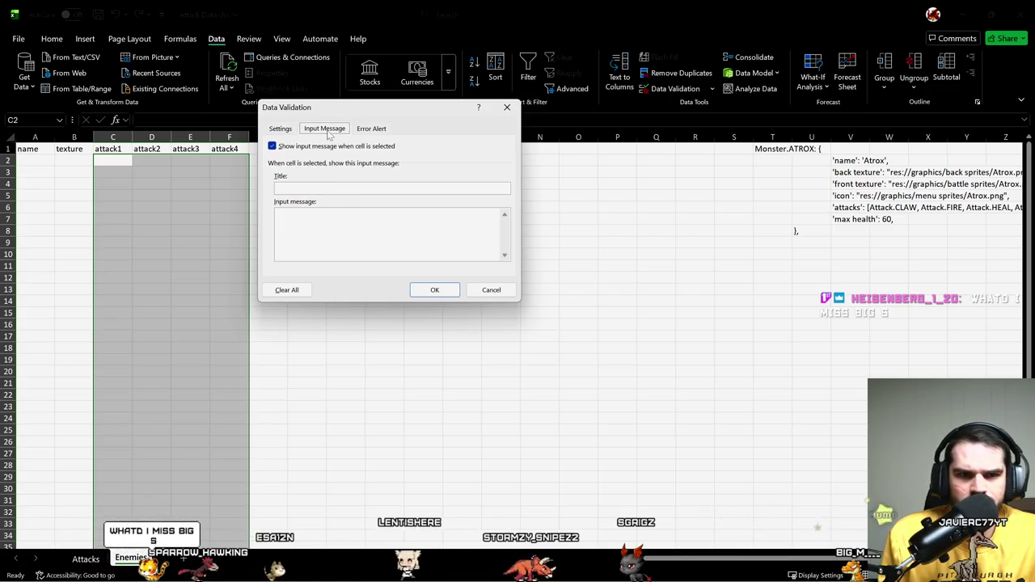
left_click(276, 130)
left_click(355, 172)
left_click(330, 209)
type("=Attack")
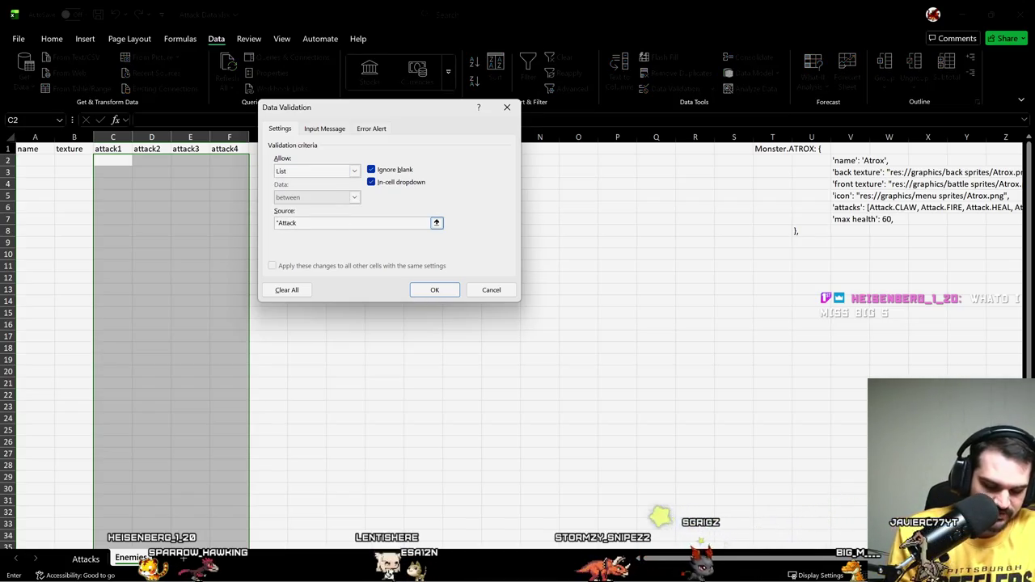
Step: Set the list source to "Attack."&Upper(Attacks!$A$2:$A$1048576) and confirm
type(".")
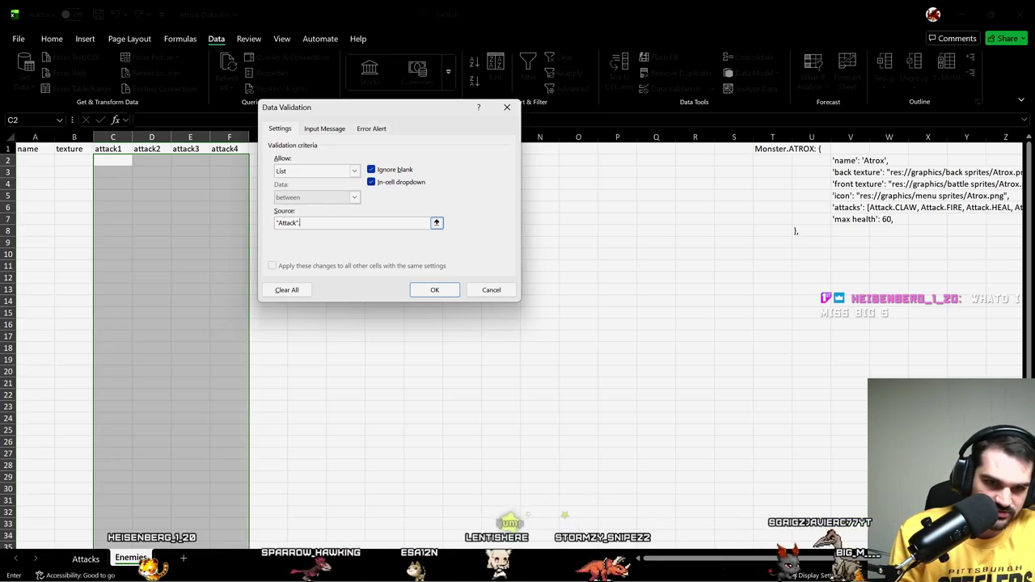
type("\"&")
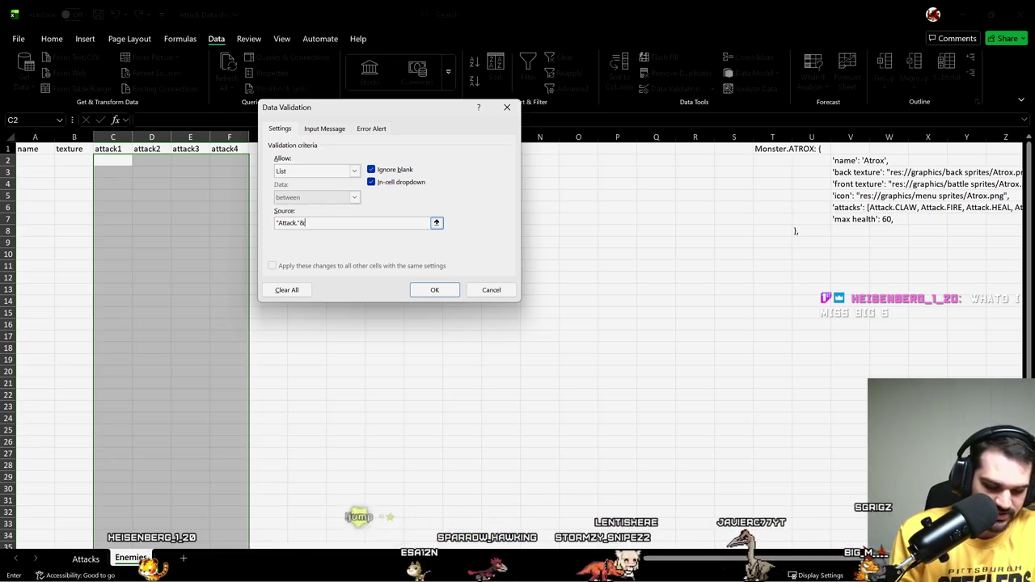
type("Upper(")
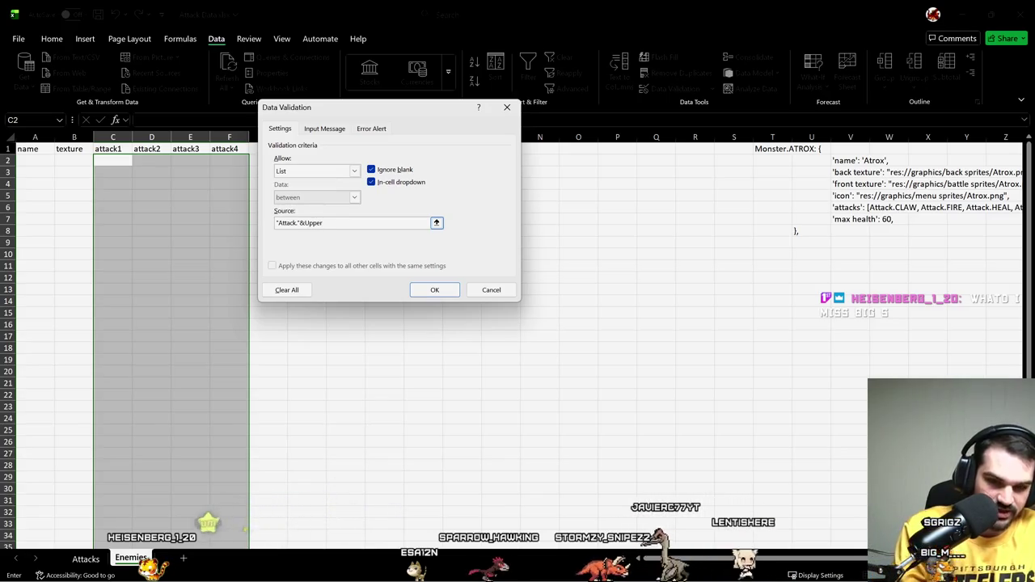
key("Tab")
left_click(86, 559)
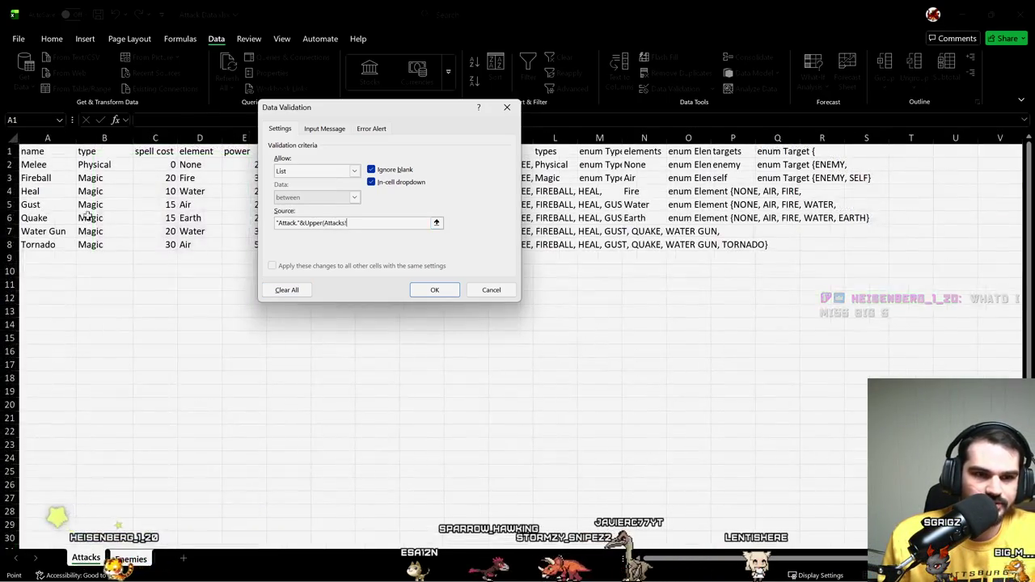
left_click(30, 165)
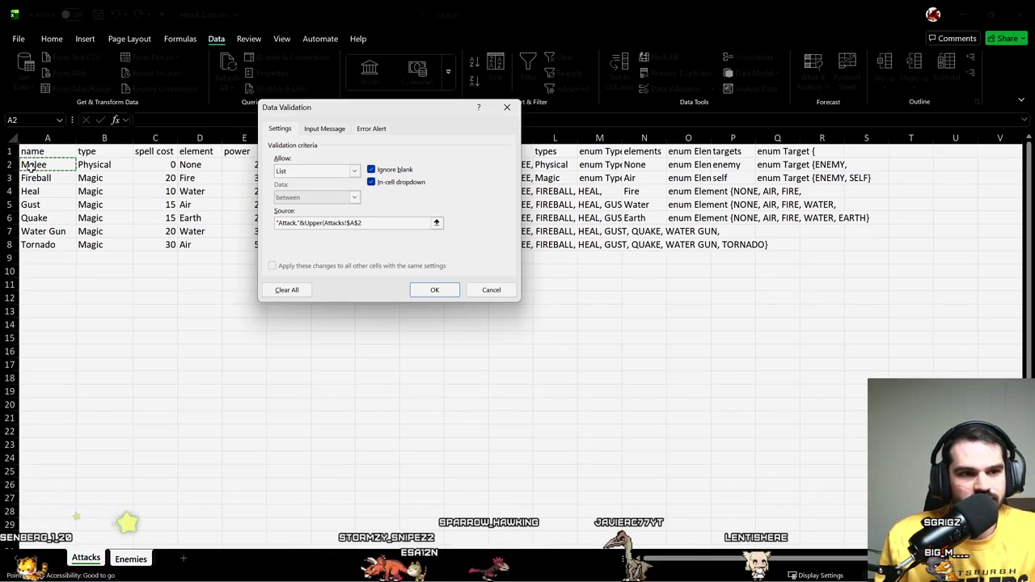
key("ctrl+shift+Down")
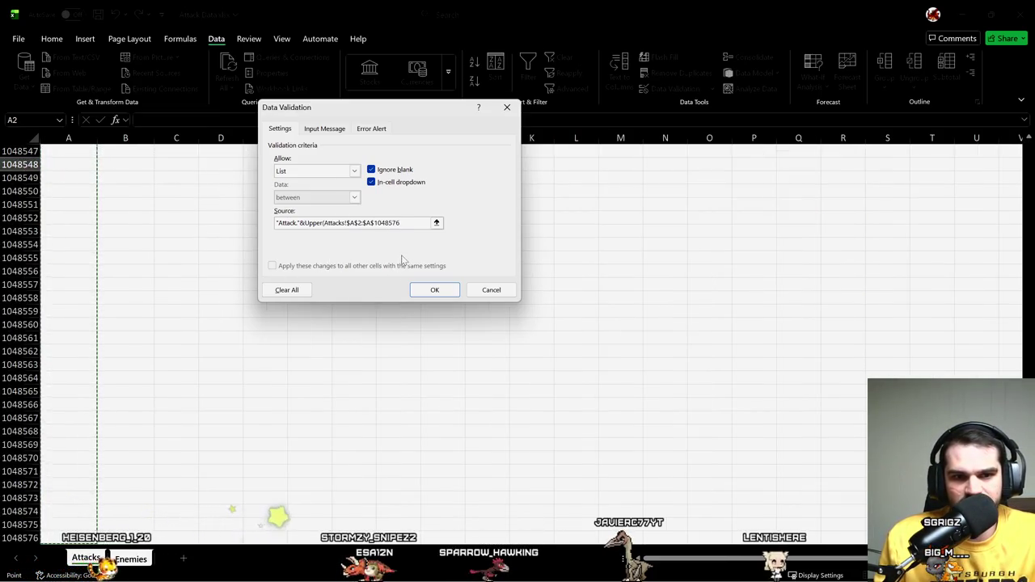
type(")")
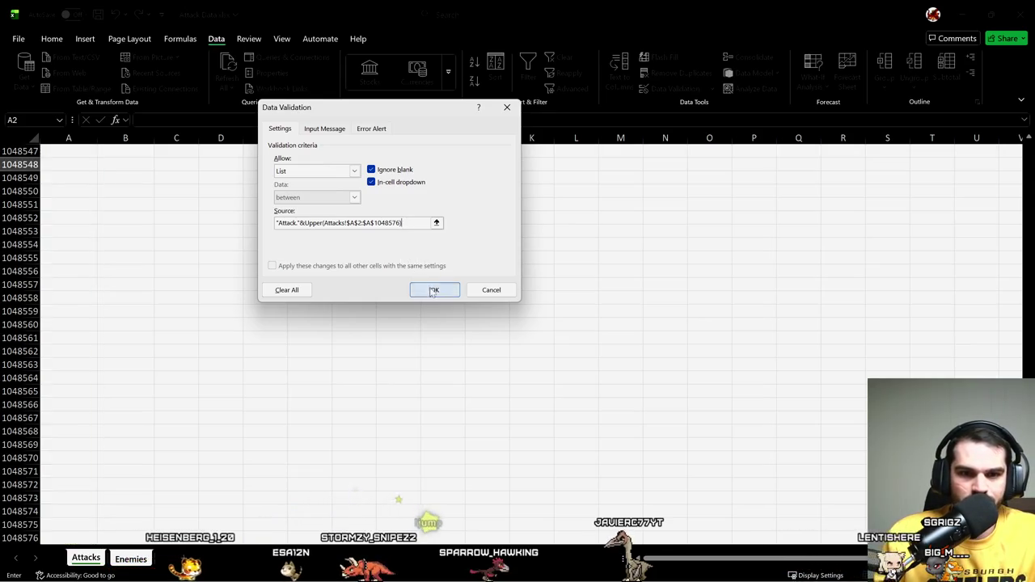
left_click(434, 289)
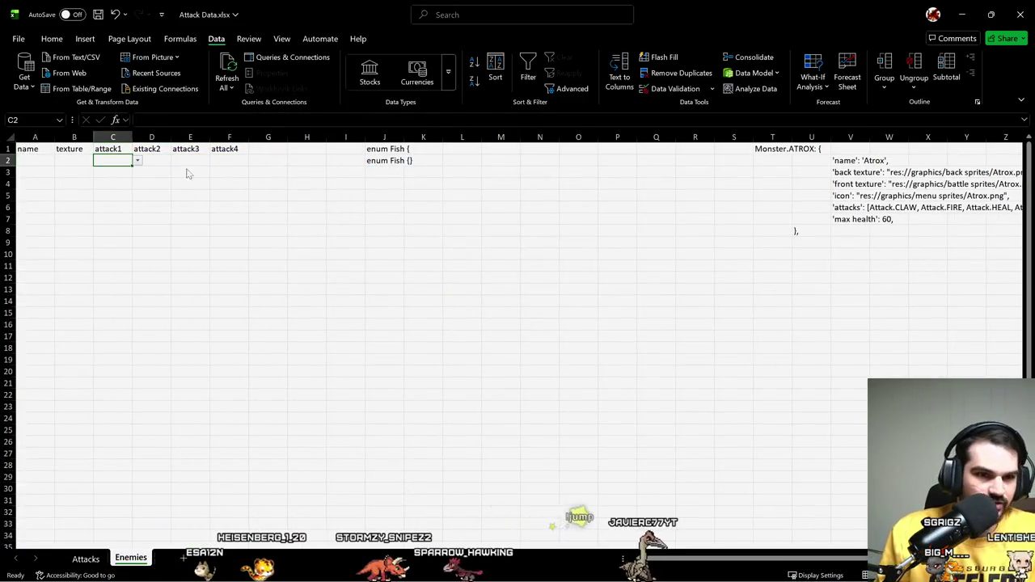
key("alt+Down")
key("Escape")
key("alt+Down")
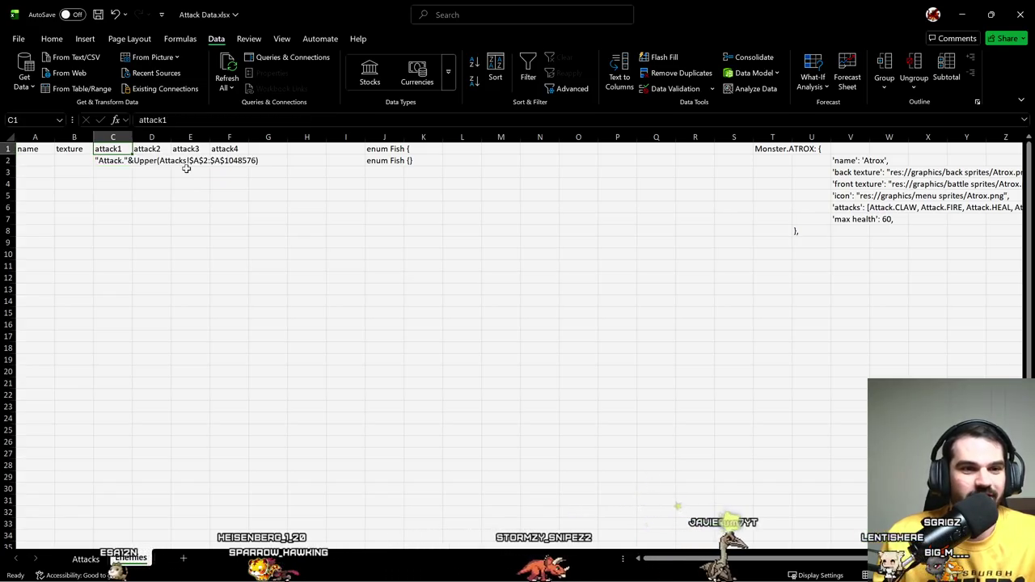
left_click(187, 172)
key("Delete")
key("Right")
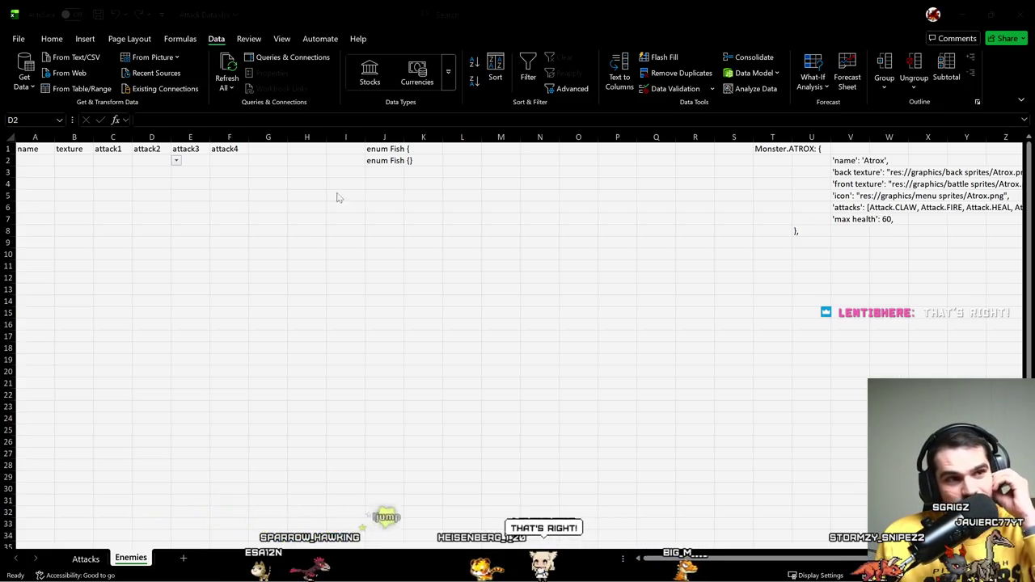
key("alt+Tab")
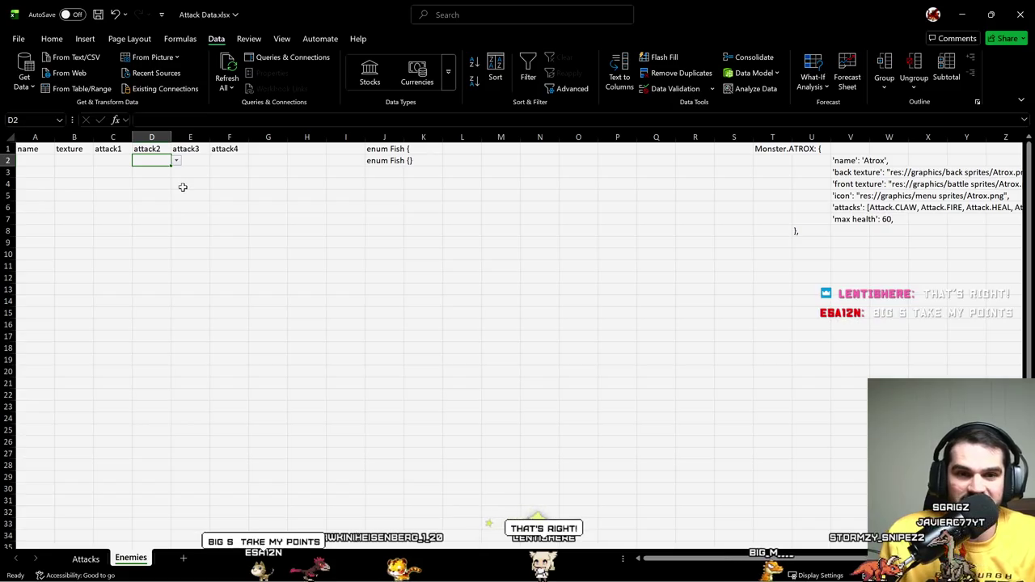
key("Right")
key("Right")
key("Right")
key("Right")
key("Right")
key("Right")
key("Right")
key("Right")
key("Right")
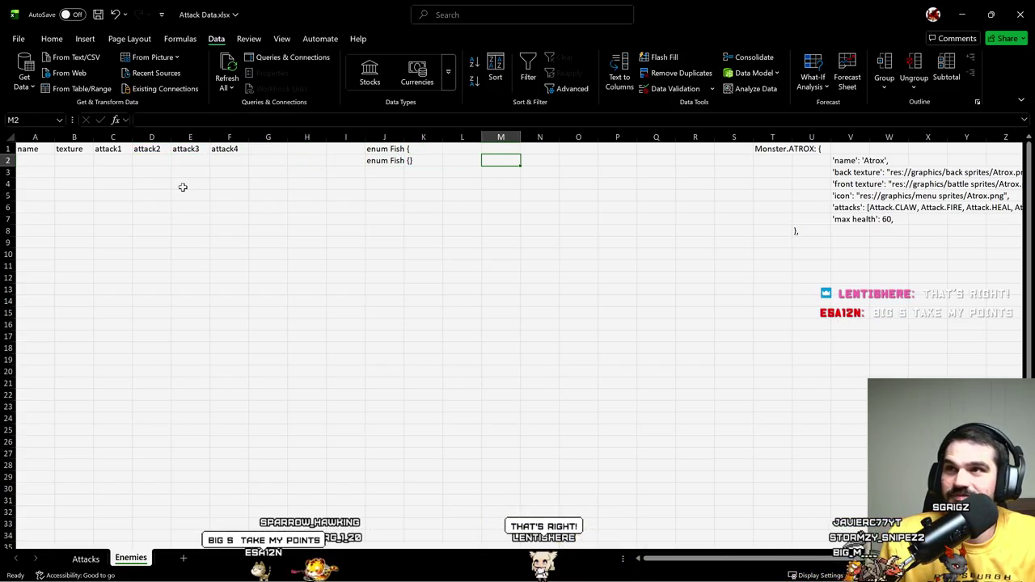
key("Left")
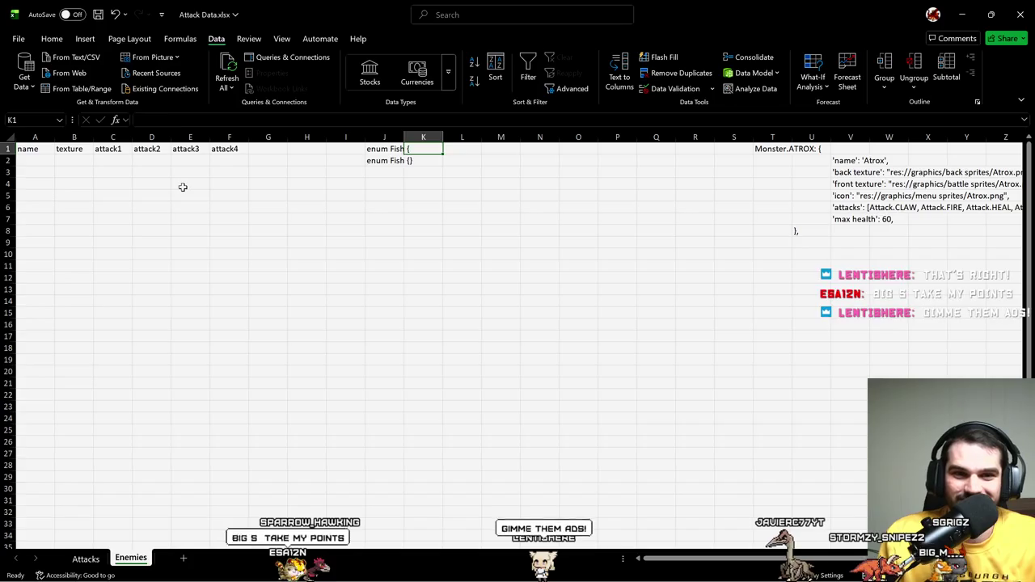
Step: Retarget the J2 Fish enum formula to name cell A2 and next-row check A3
key("Left")
key("F2")
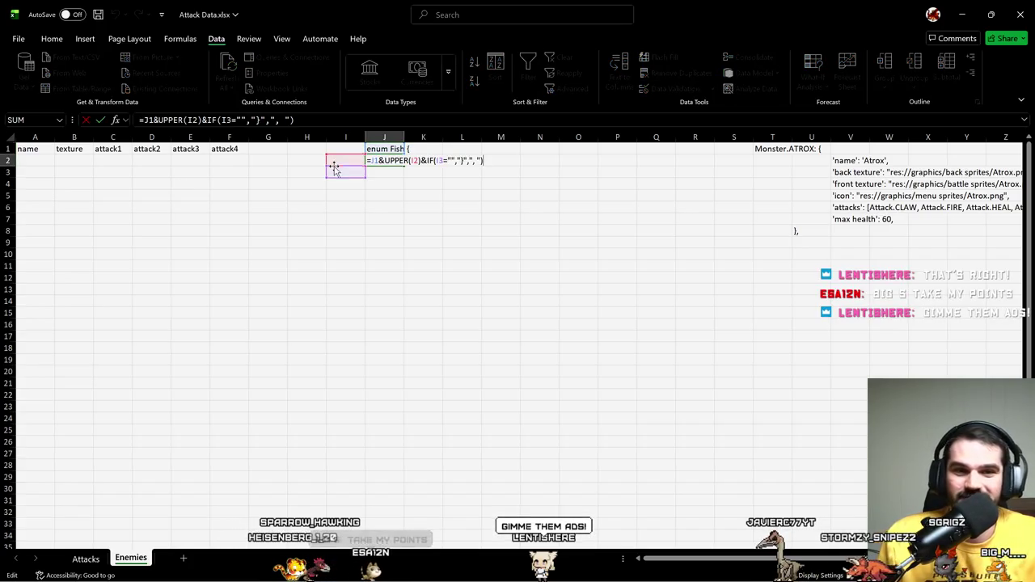
left_click_drag(356, 160, 46, 160)
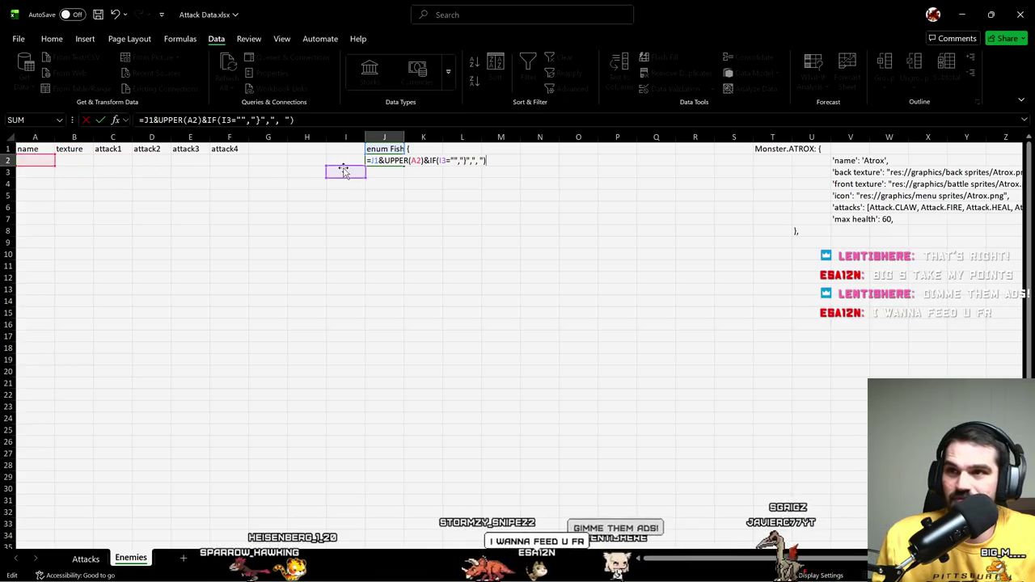
left_click_drag(344, 169, 50, 167)
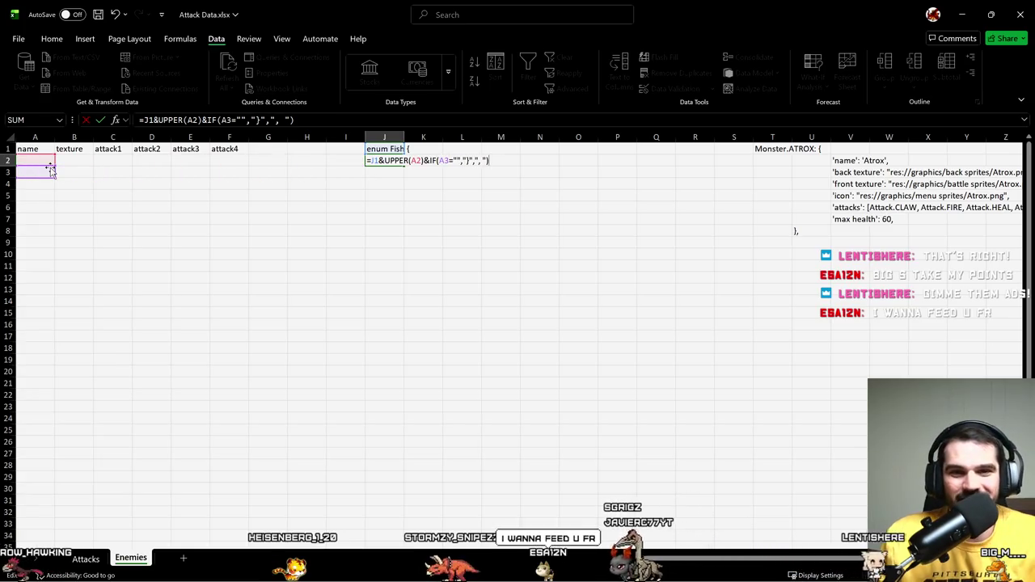
key("ctrl+Return")
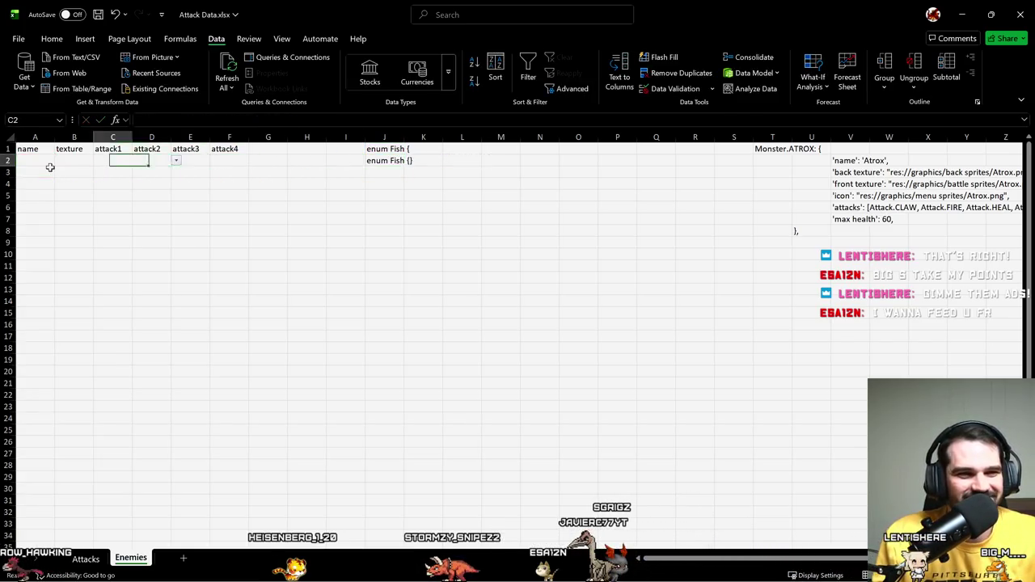
Step: Enter the enemy names Jellyfish, Swordfish and Nurse Shark down column A
type("Jell")
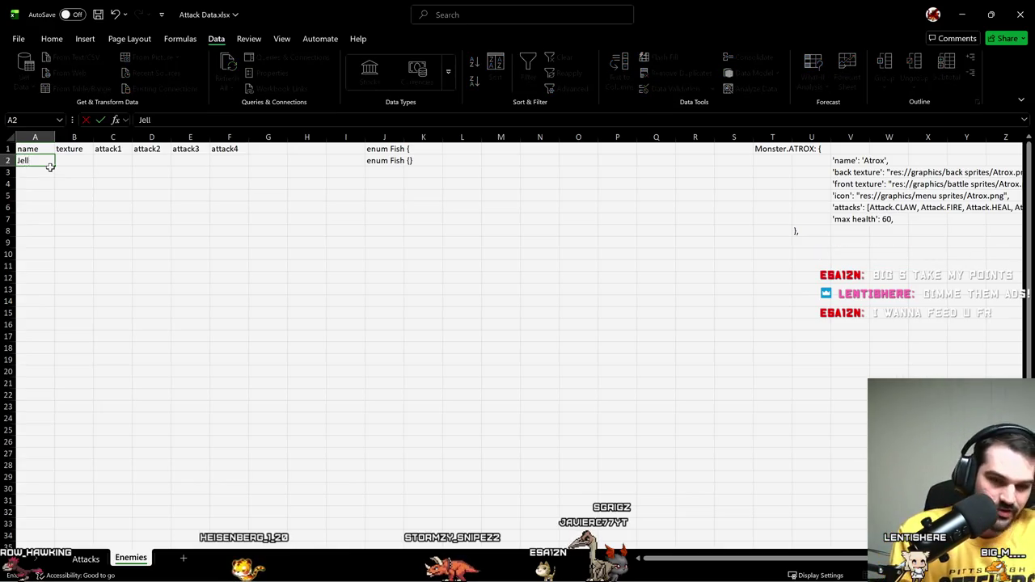
type("yfish")
key("Return")
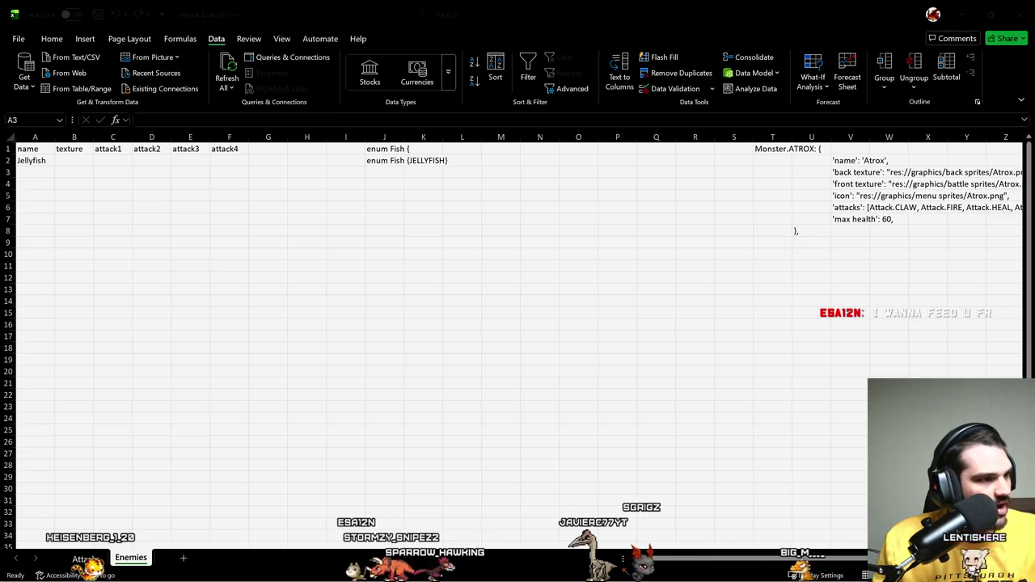
key("alt+Tab")
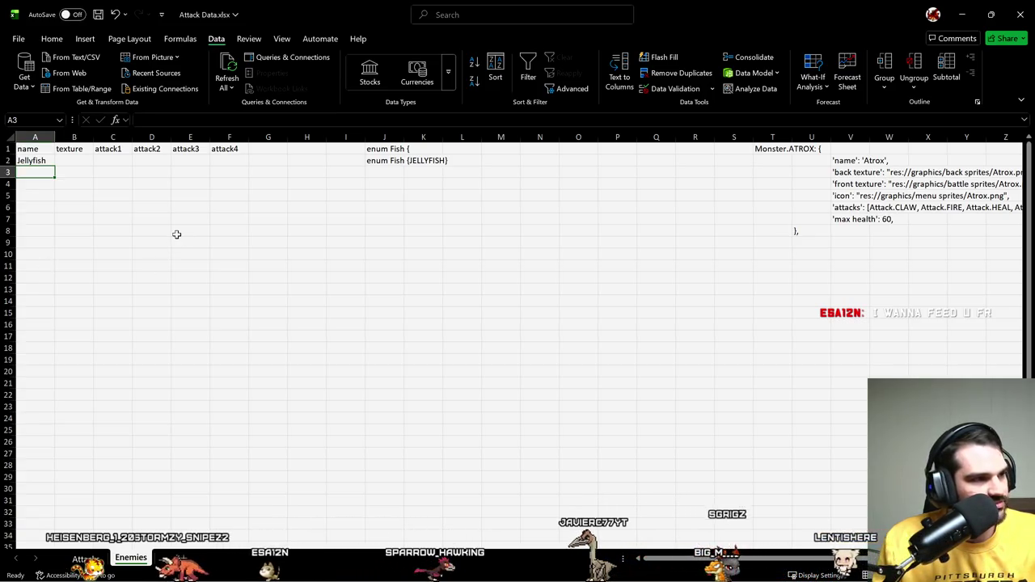
type("s")
key("BackSpace")
type("Swor")
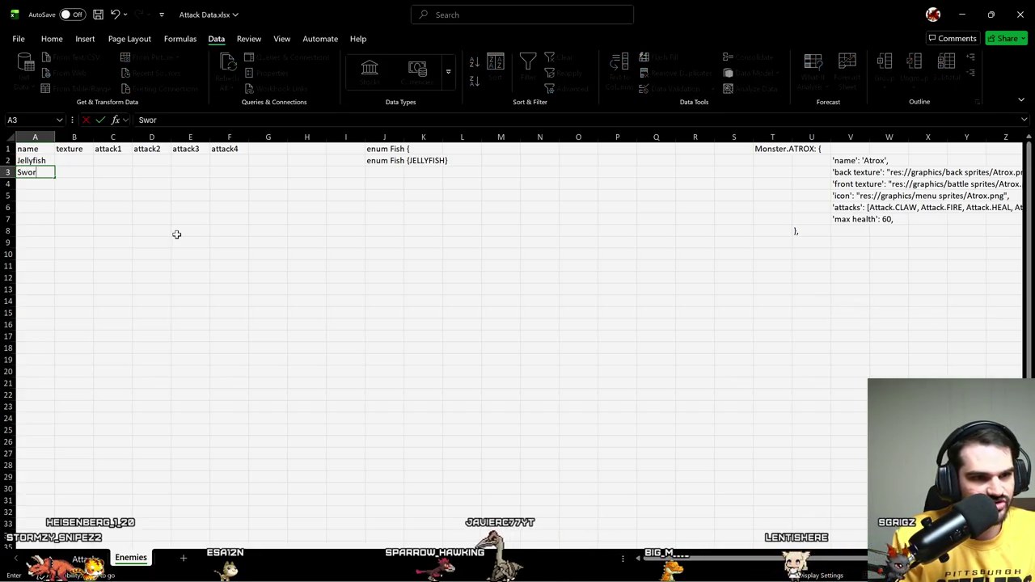
key("BackSpace")
type("h")
key("Return")
type("Nurse Sh")
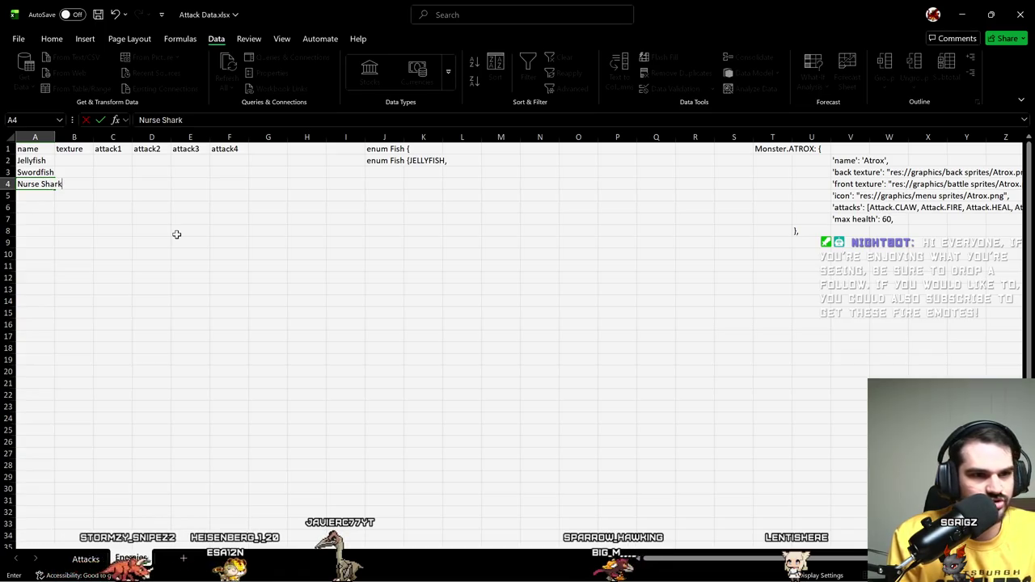
key("Return")
Step: Fill the Fish enum formula from J2 down into J3
key("Up")
key("Up")
key("Right")
key("Right")
key("Up")
key("Up")
key("Right")
key("Right")
key("Right")
key("Right")
key("Right")
key("Right")
key("Down")
key("shift+Down")
key("shift+Down")
key("ctrl+d")
key("ctrl+c")
left_click(411, 197)
key("Escape")
left_click(384, 242)
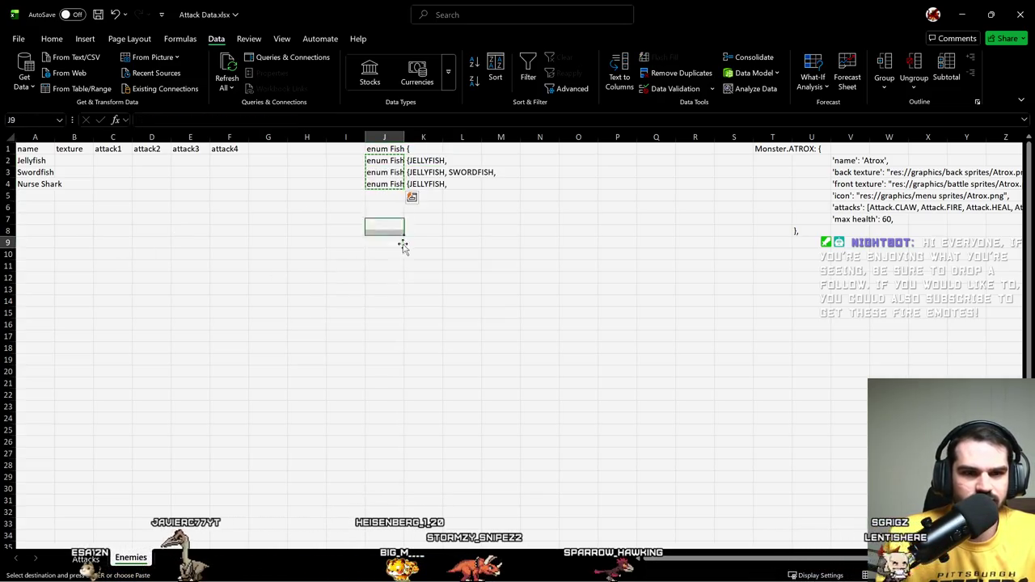
Step: Check J4 and fill the enum formula through J4 to list all three fish
left_click(385, 184)
key("F2")
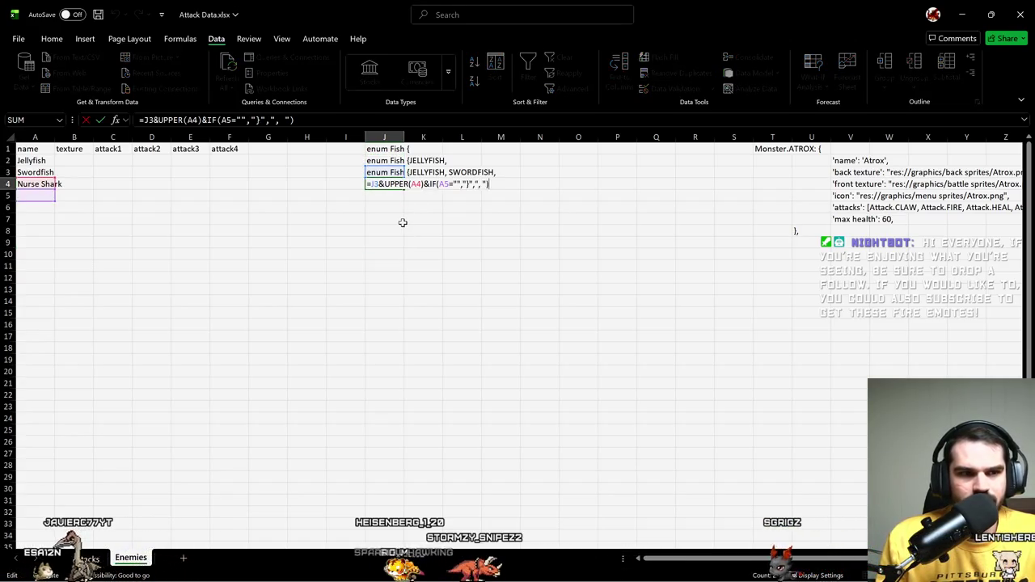
key("Escape")
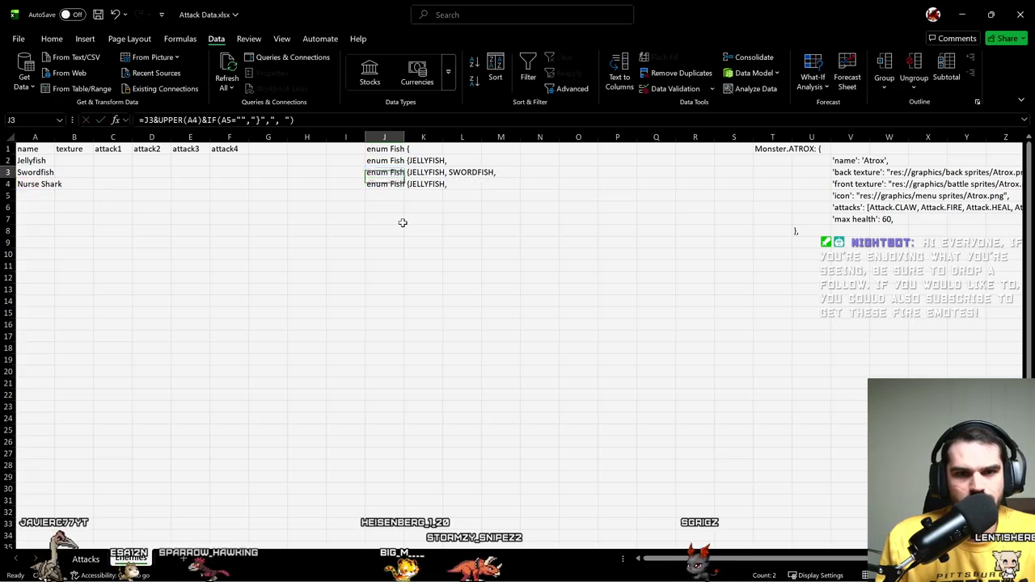
key("Up")
key("Up")
key("shift+Down")
key("shift+Down")
key("ctrl+d")
key("Return")
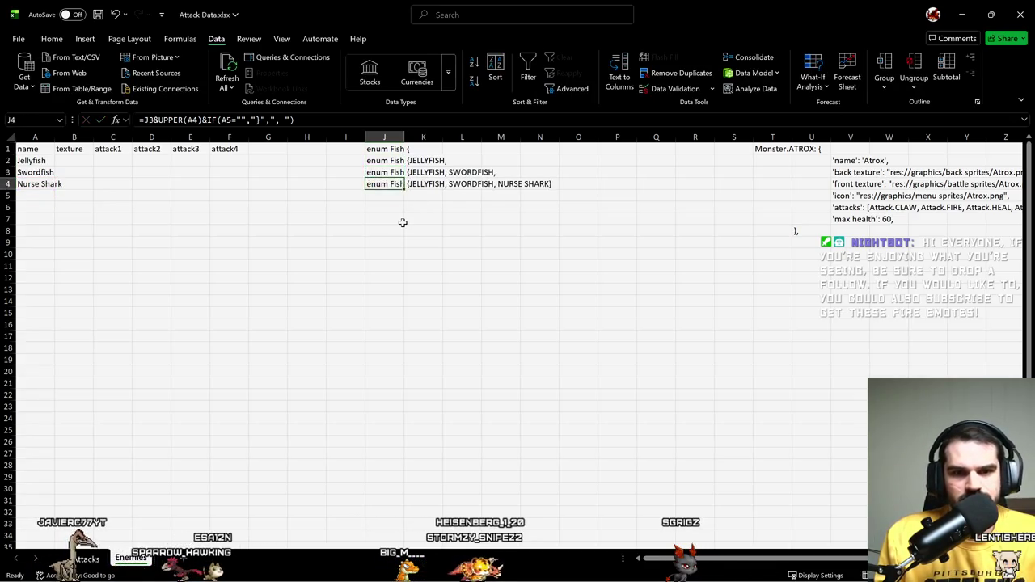
key("Down")
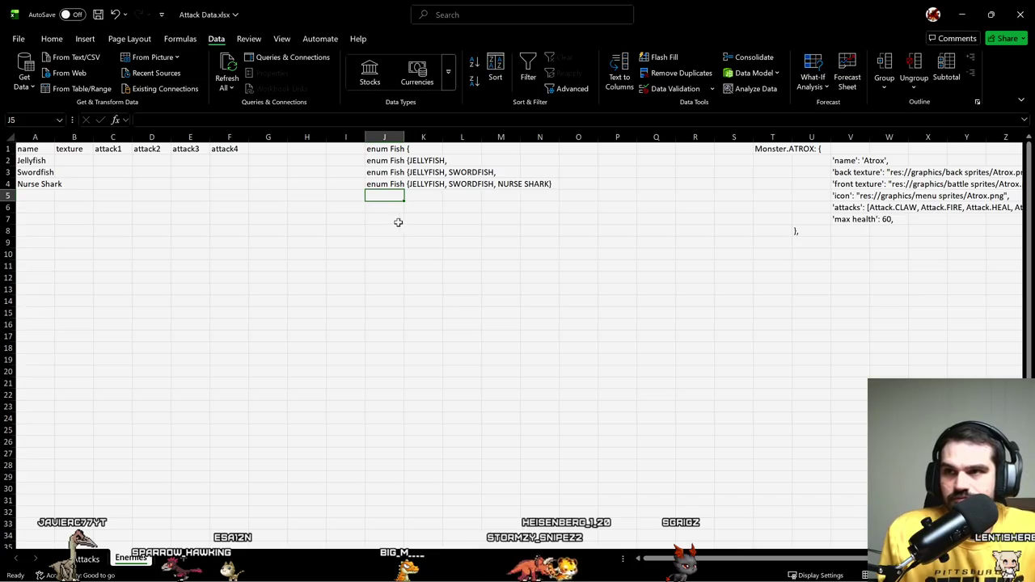
key("alt+Tab")
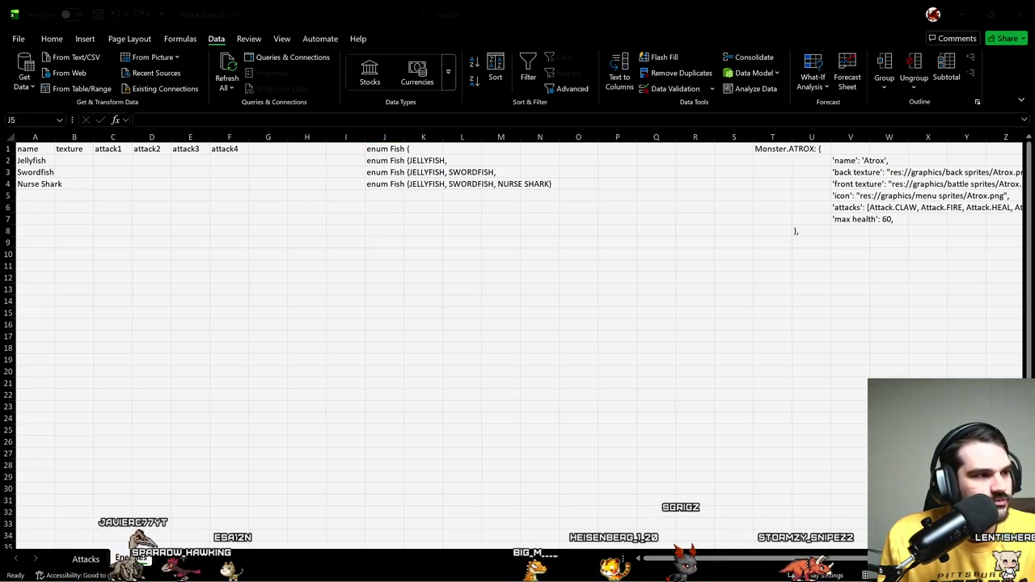
Step: Review the Atrox monster's texture and name fields, then return to the fish list
left_click(102, 163)
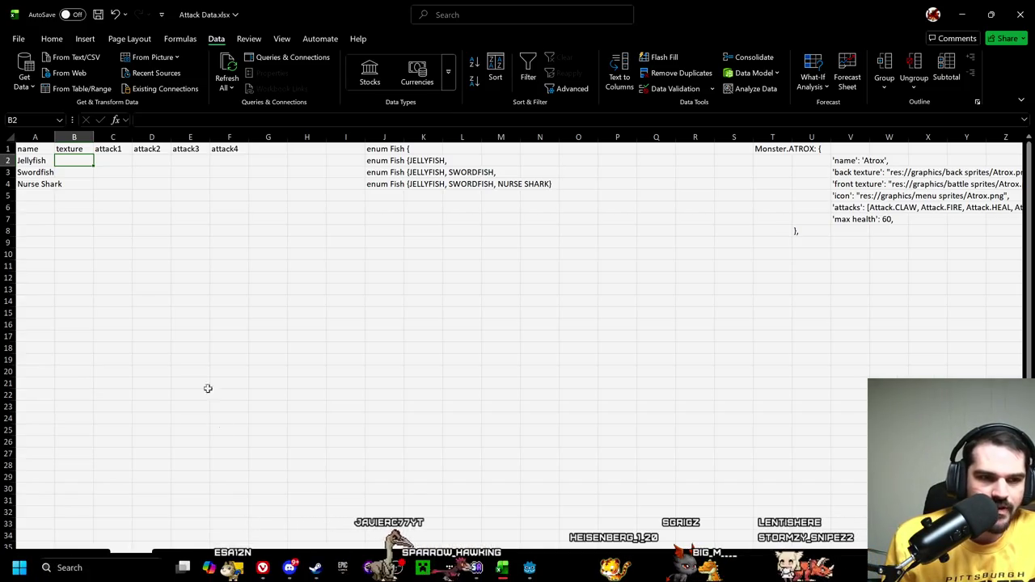
key("Return")
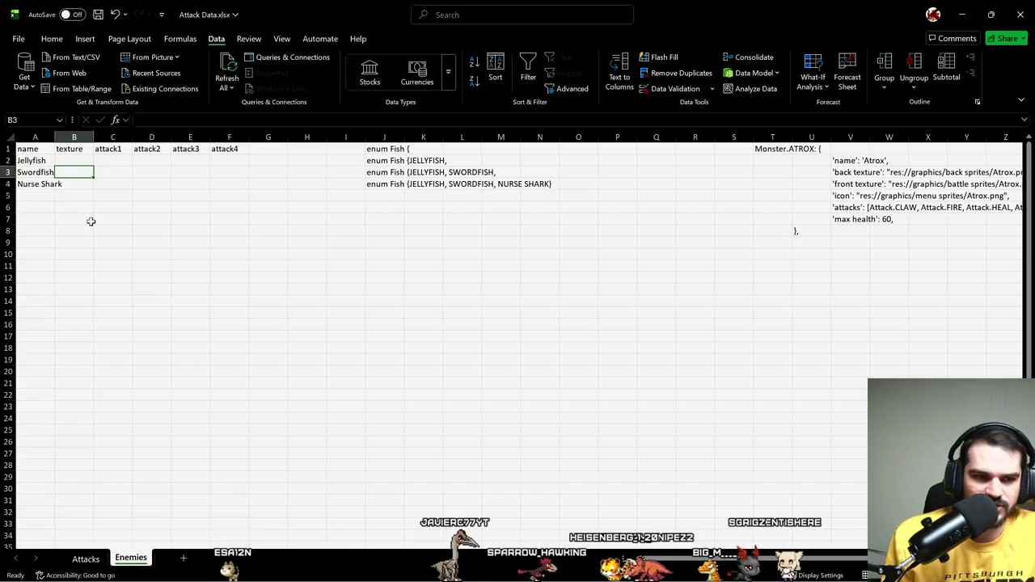
left_click(78, 183)
left_click(736, 301)
left_click(833, 183)
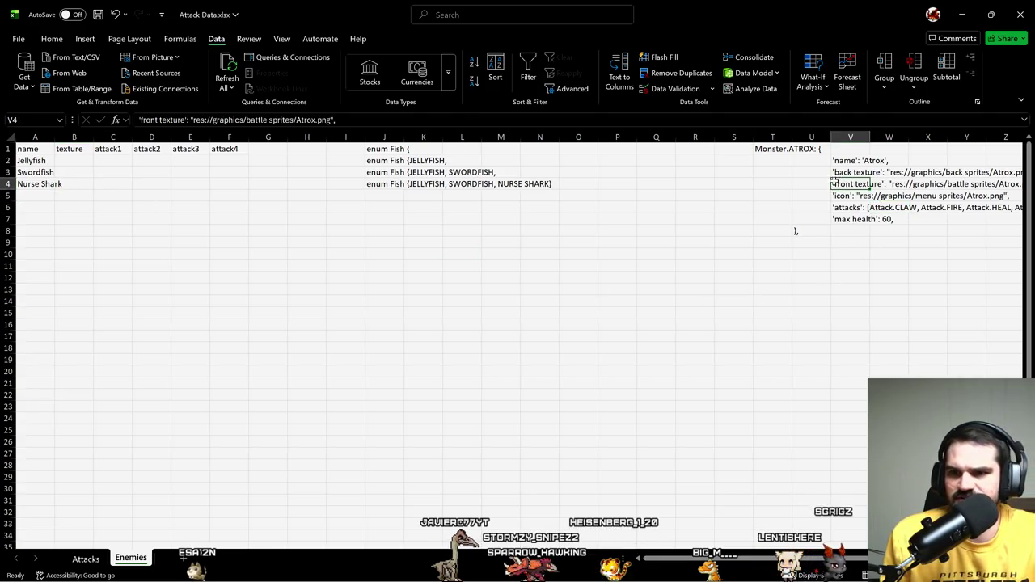
key("Up")
key("Up")
key("Down")
key("Down")
key("Down")
key("Down")
key("Down")
key("Up")
key("Up")
key("Left")
key("Left")
key("Left")
key("Left")
key("Left")
key("Left")
key("Left")
key("Left")
key("Left")
key("Up")
Step: Add a fish_data heading in G1 beside attack4 and switch to the Attacks sheet
key("Up")
key("Right")
key("Up")
key("Right")
key("Right")
key("Right")
key("Right")
key("Right")
key("Up")
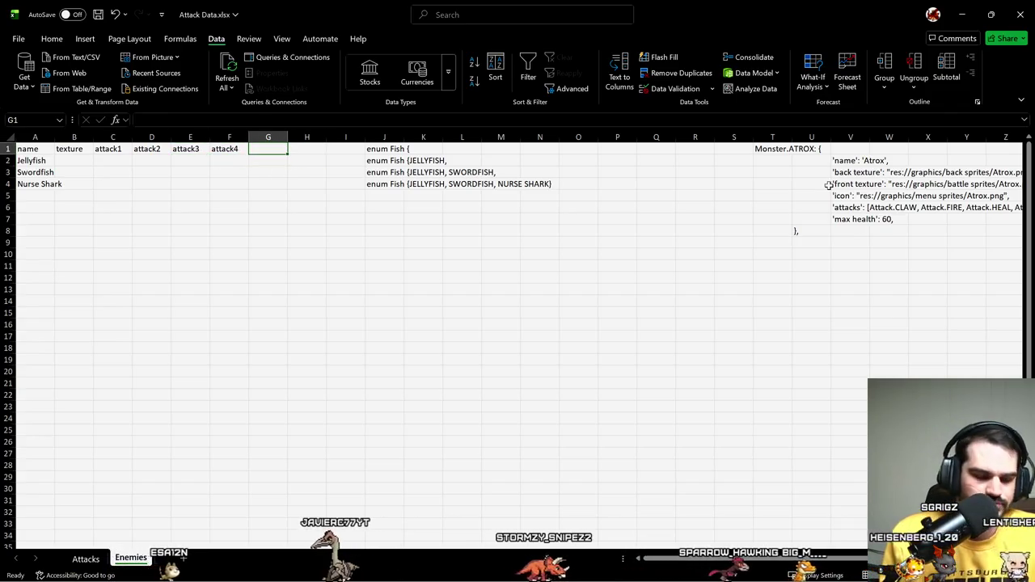
type("Fis")
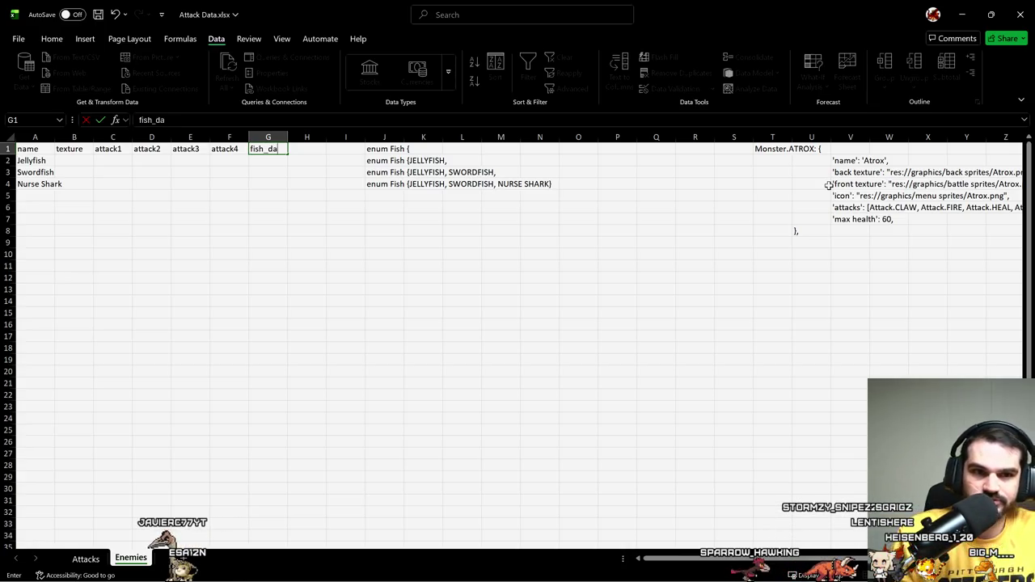
key("ctrl+Page_Up")
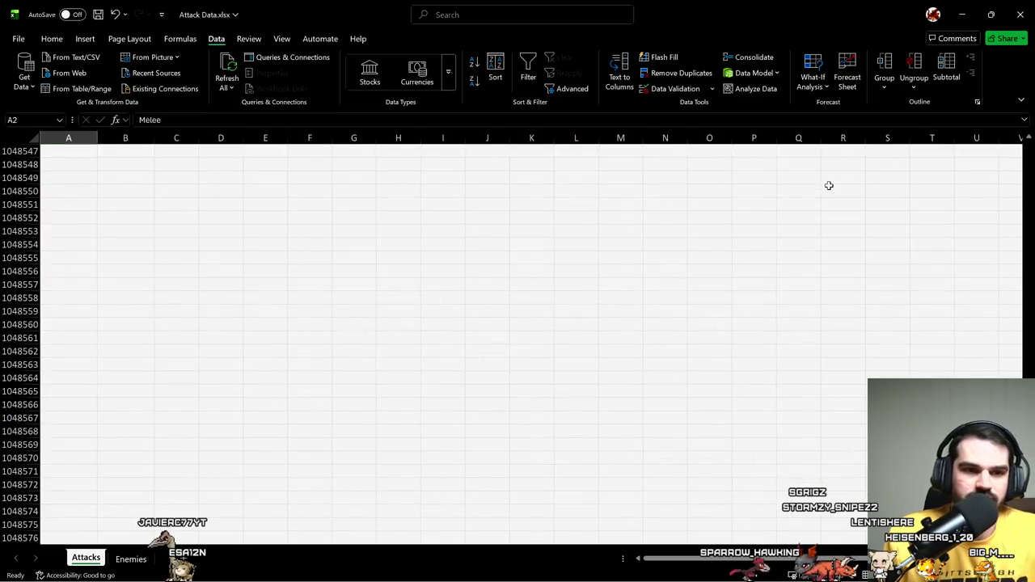
key("ctrl+Up")
key("ctrl+Home")
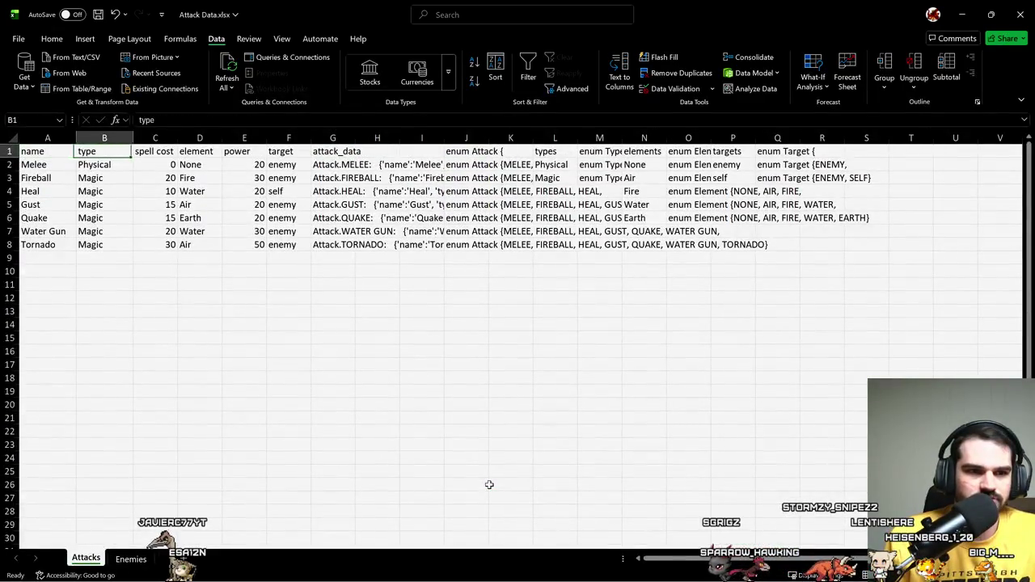
key("Down")
key("Right")
key("Right")
key("Right")
key("Right")
key("Right")
key("Right")
key("Right")
key("F2")
key("Escape")
key("Up")
key("Down")
key("F2")
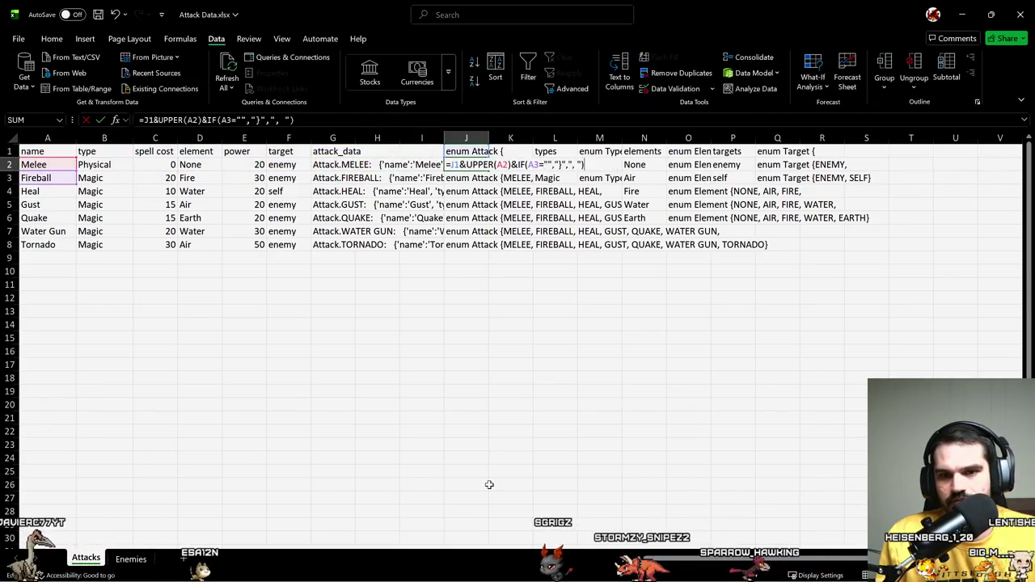
key("Escape")
key("Up")
key("Right")
key("Right")
key("Left")
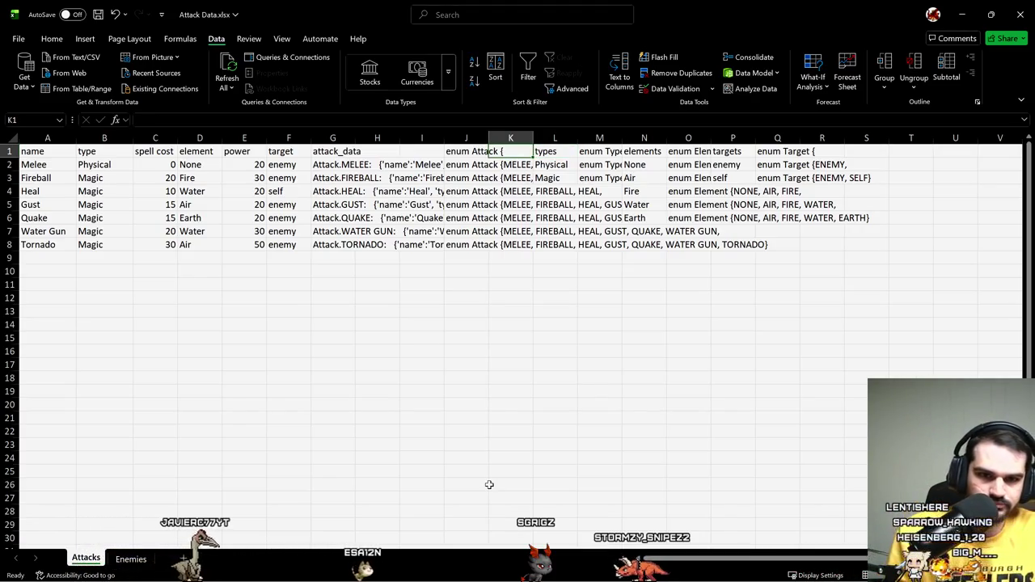
key("Right")
key("Right")
key("Right")
key("Right")
key("Right")
key("Right")
key("Down")
key("Left")
key("Left")
key("Left")
key("Left")
key("Left")
key("Left")
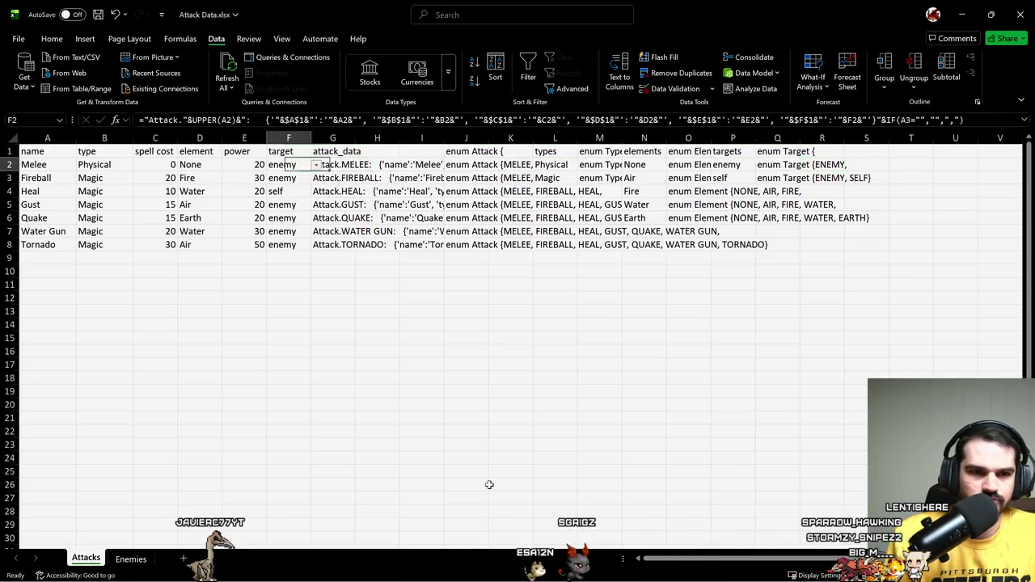
key("Left")
key("Left")
key("Left")
key("Right")
key("Right")
key("Right")
key("Right")
key("Right")
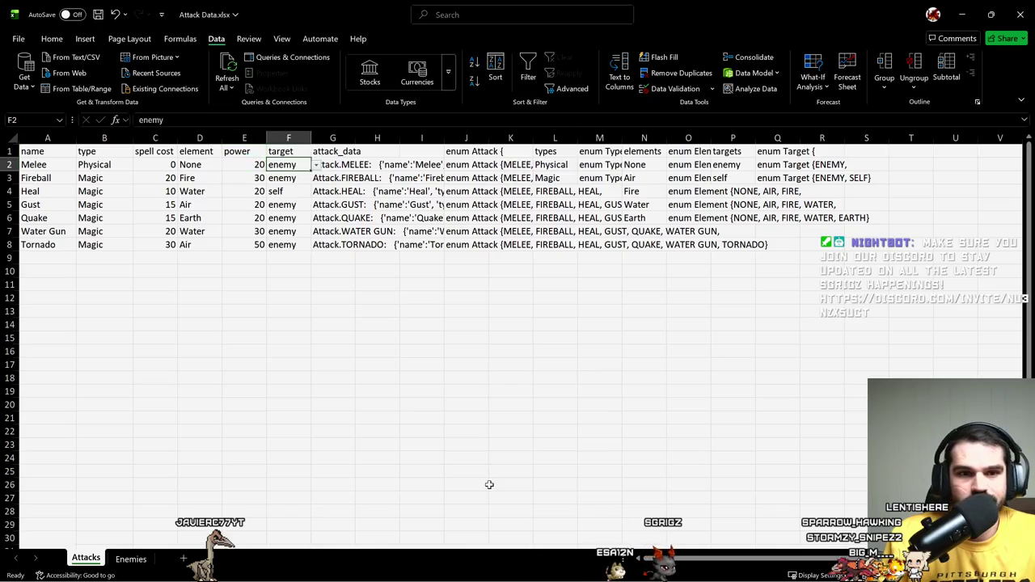
key("Right")
key("Right")
key("Up")
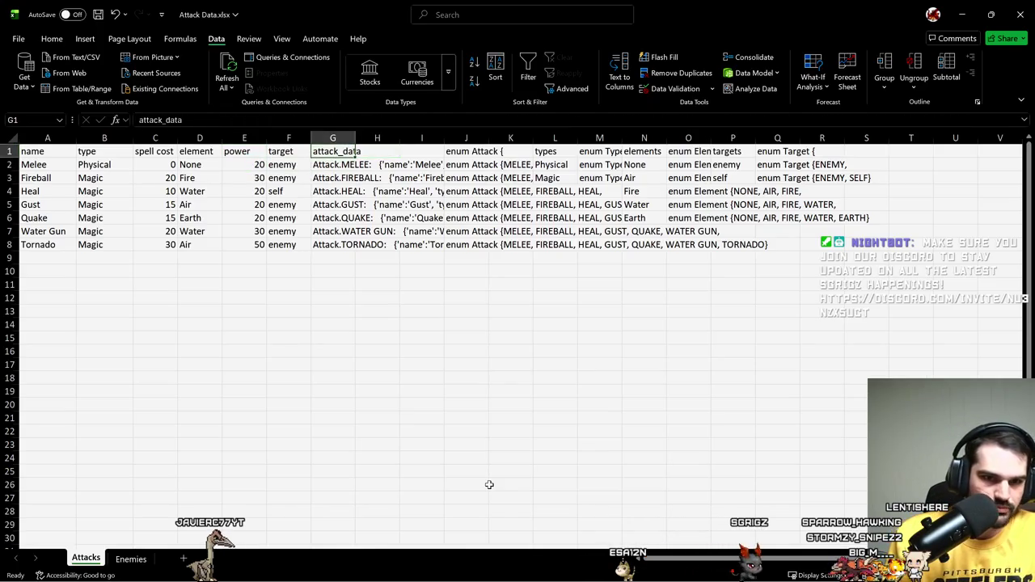
Step: Head column H of the Attacks sheet 'attacks enum for fish'
type("attacks u")
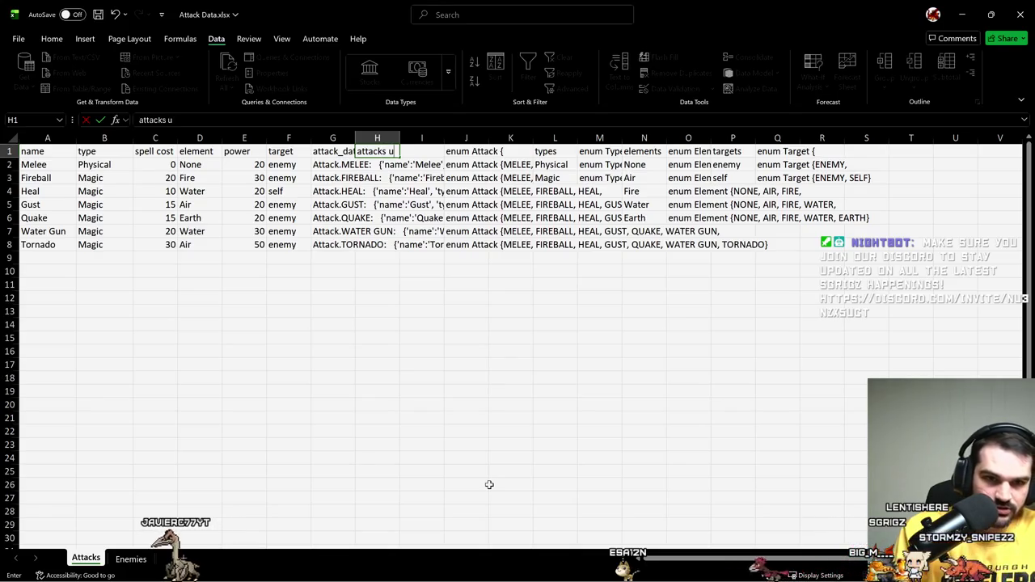
key("BackSpace")
type("enum for m")
key("BackSpace")
type("attac")
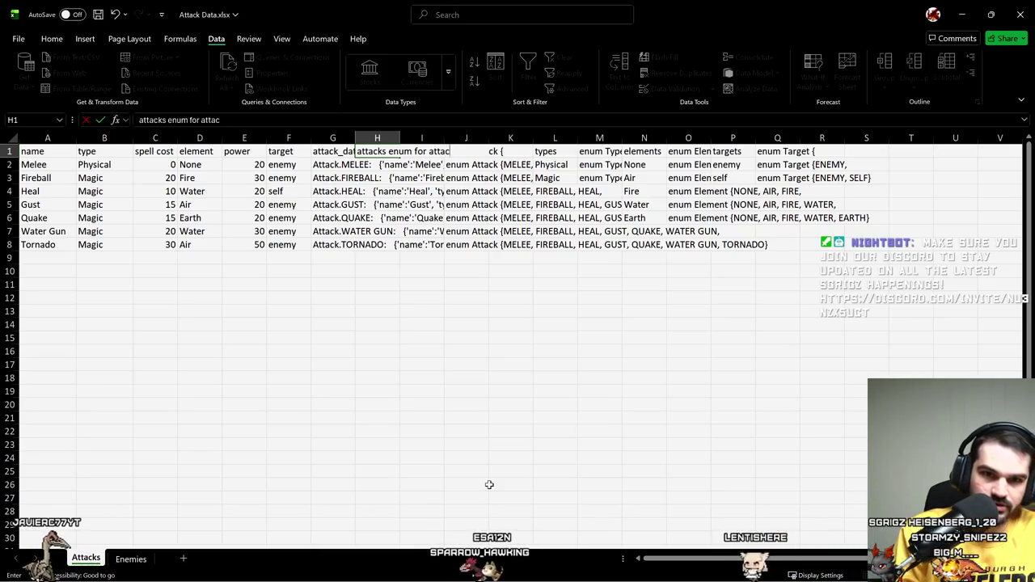
type("ks")
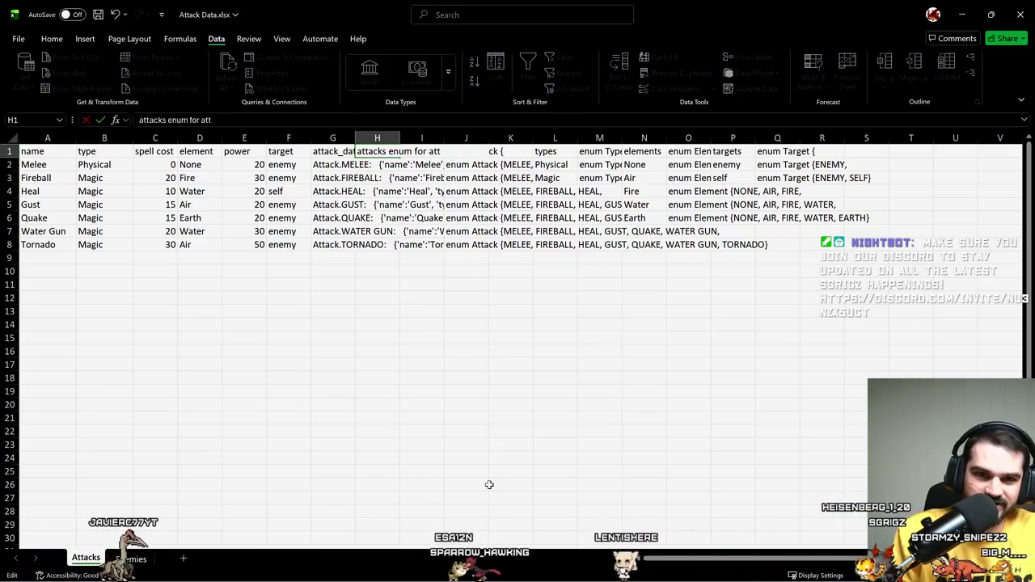
type("ish")
key("Return")
Step: Enter ="Attack."&UPPER(A2) in H2 to produce Attack.MELEE
type("=")
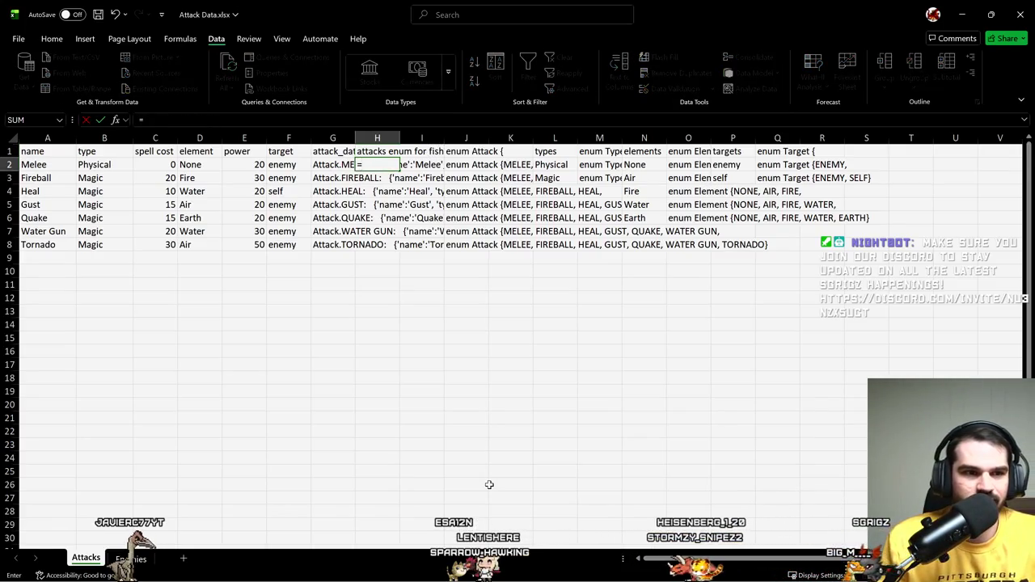
type("Attack")
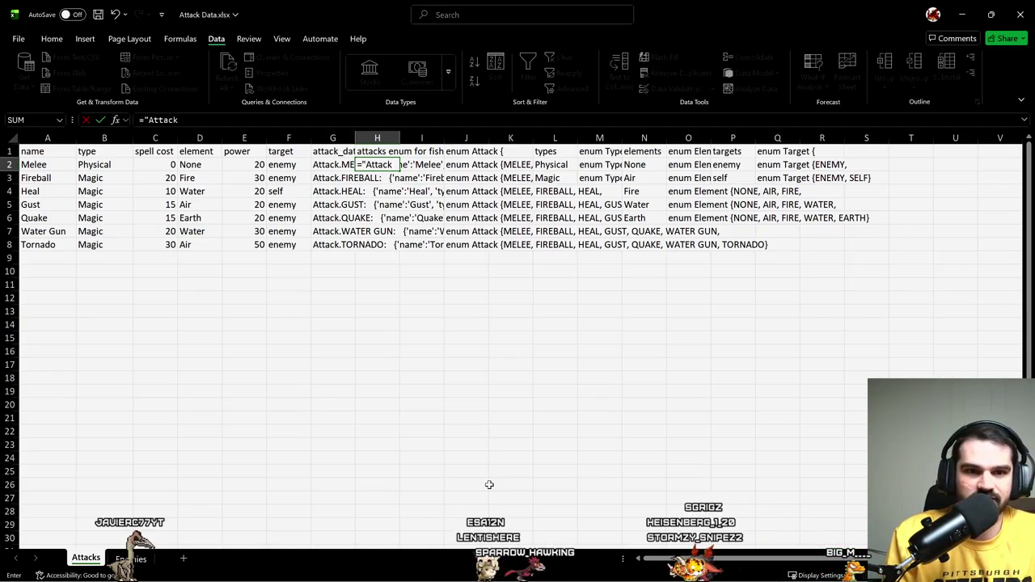
type("&p")
key("BackSpace")
key("BackSpace")
type("&upp")
key("Tab")
key("Left")
key("Left")
key("Left")
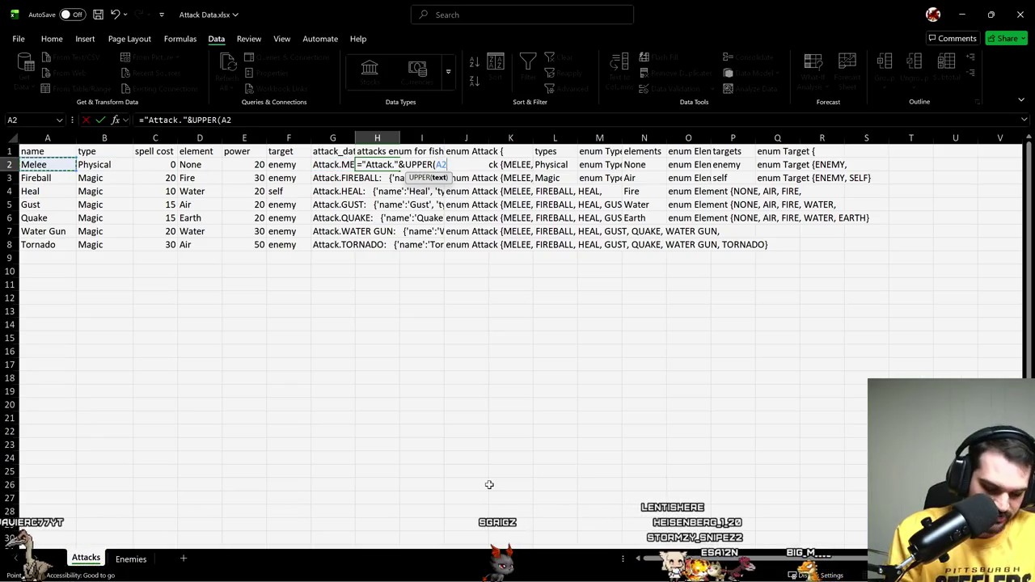
key("Return")
Step: Fill the formula down to H8, through Attack.TORNADO, and return to Enemies
key("Up")
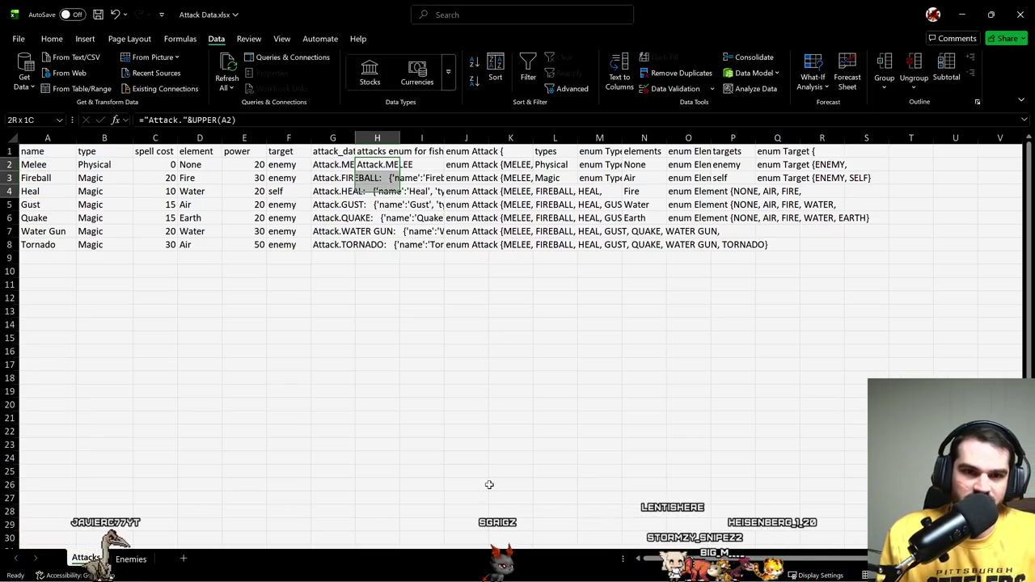
key("shift+Down")
key("shift+Down")
key("shift+Down")
key("shift+Down")
key("ctrl+d")
key("Down")
key("Down")
key("Down")
key("Down")
key("Down")
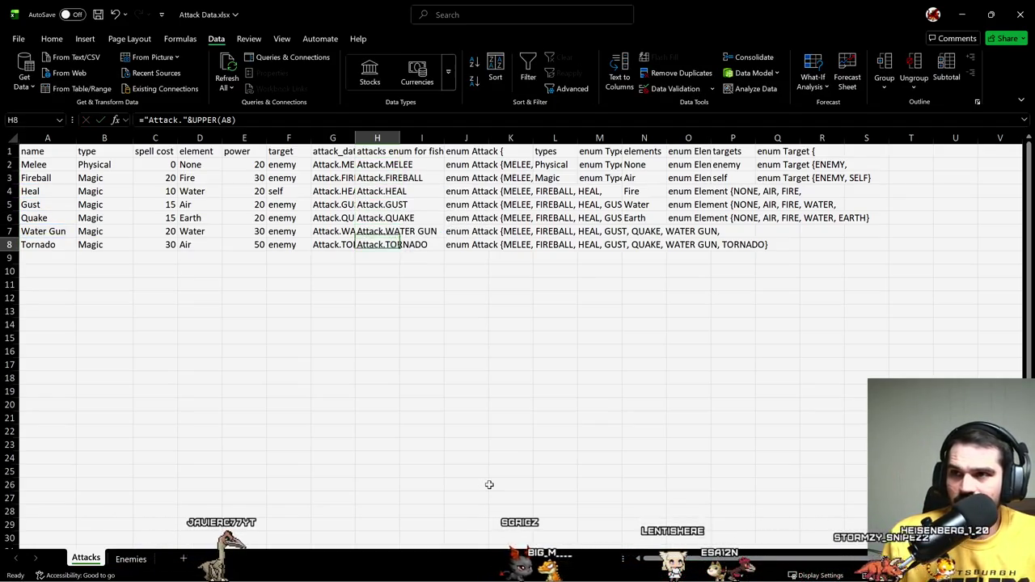
key("Down")
key("Down")
key("Up")
key("Up")
key("Up")
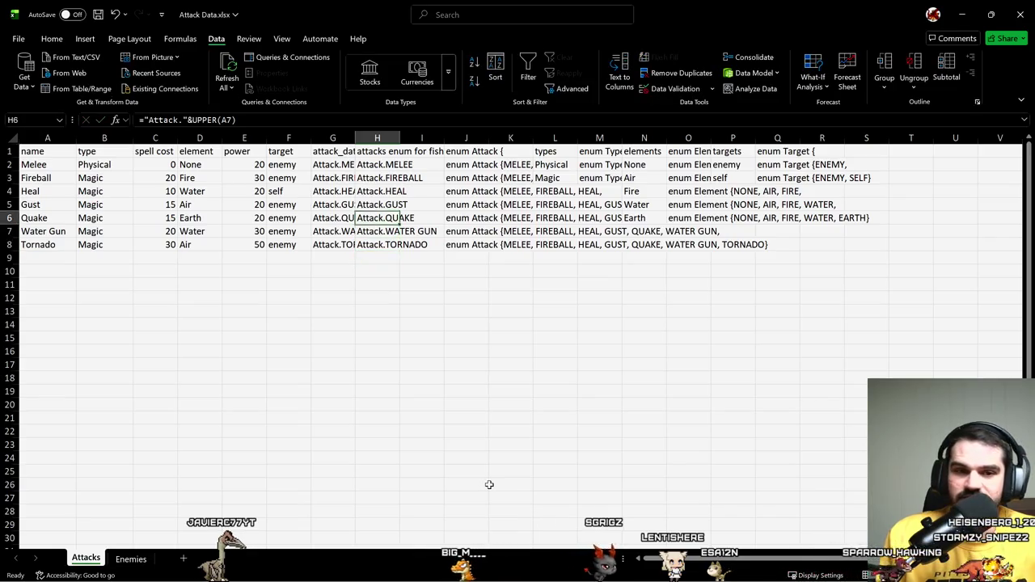
key("ctrl+Page_Down")
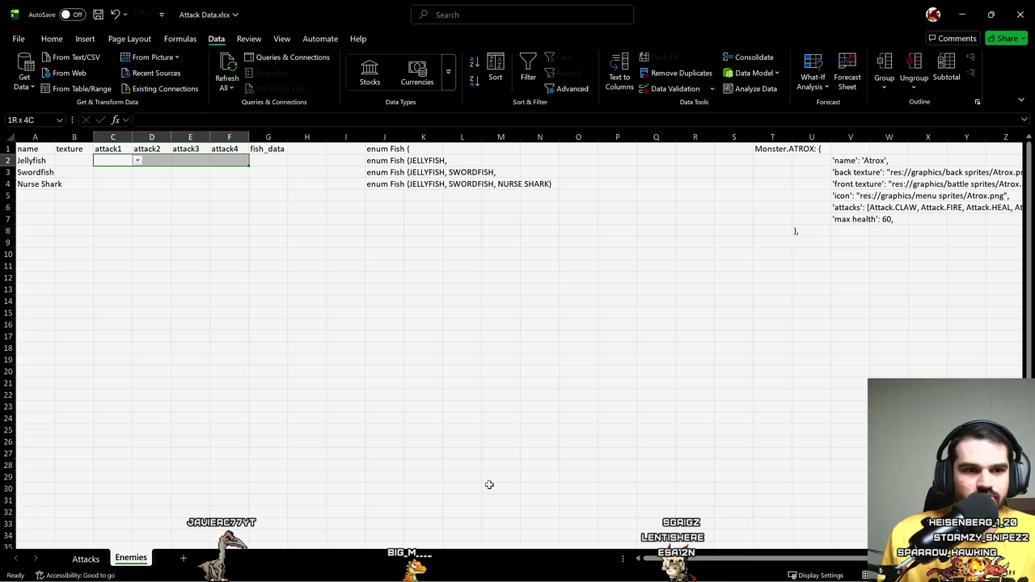
Step: Point the attack1–attack4 validation list source at =Attacks!$H$2:$H$1048576
key("ctrl+shift+Down")
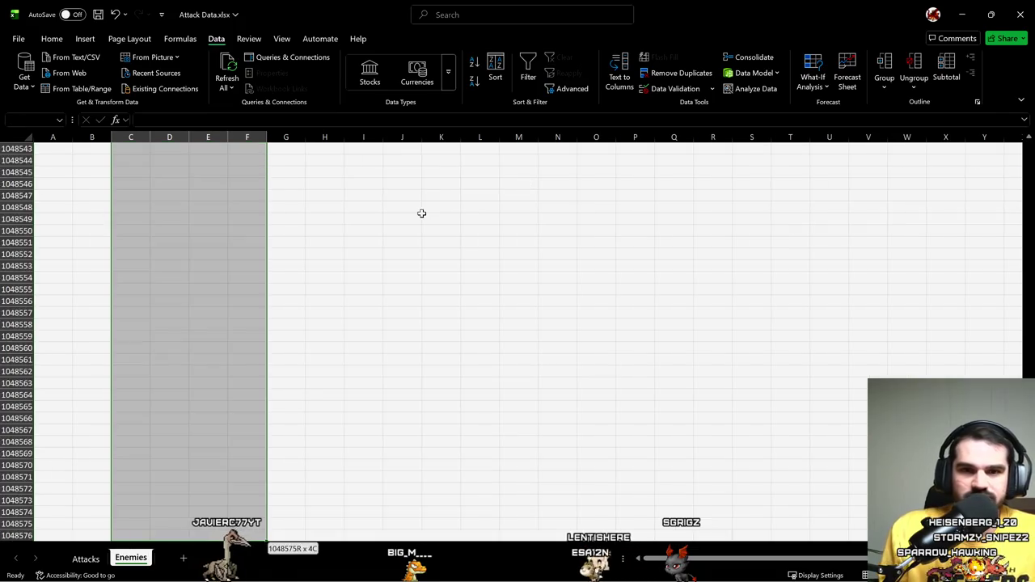
left_click(672, 89)
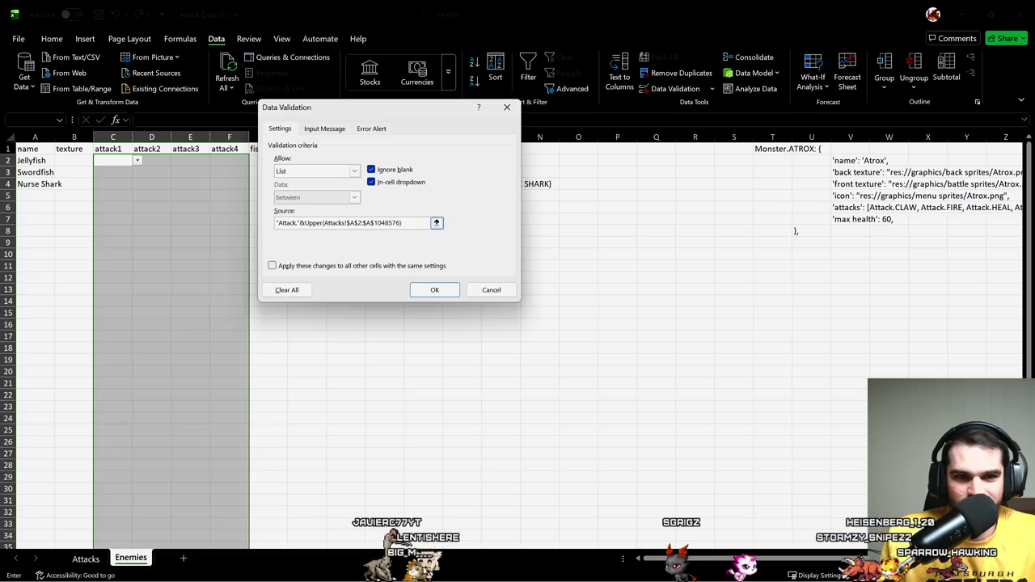
left_click_drag(324, 223, 269, 240)
key("Right")
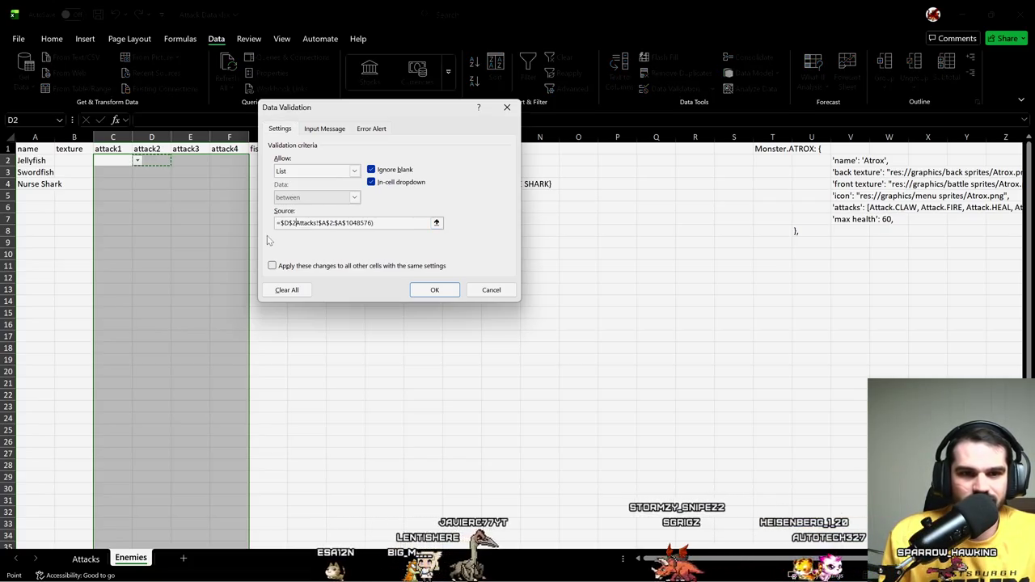
key("BackSpace")
key("BackSpace")
key("BackSpace")
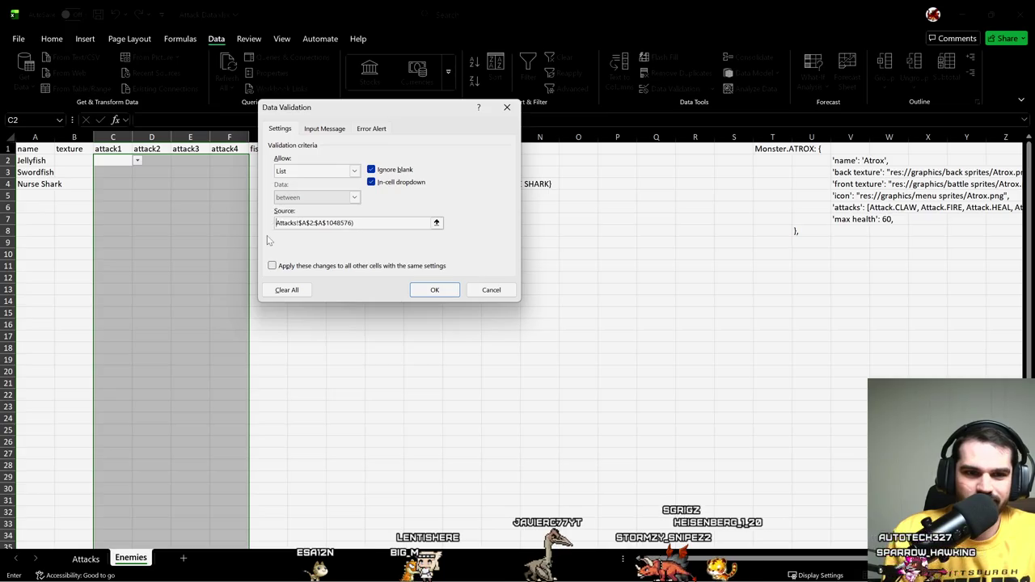
key("BackSpace")
key("BackSpace")
key("BackSpace")
key("BackSpace")
key("BackSpace")
left_click(84, 558)
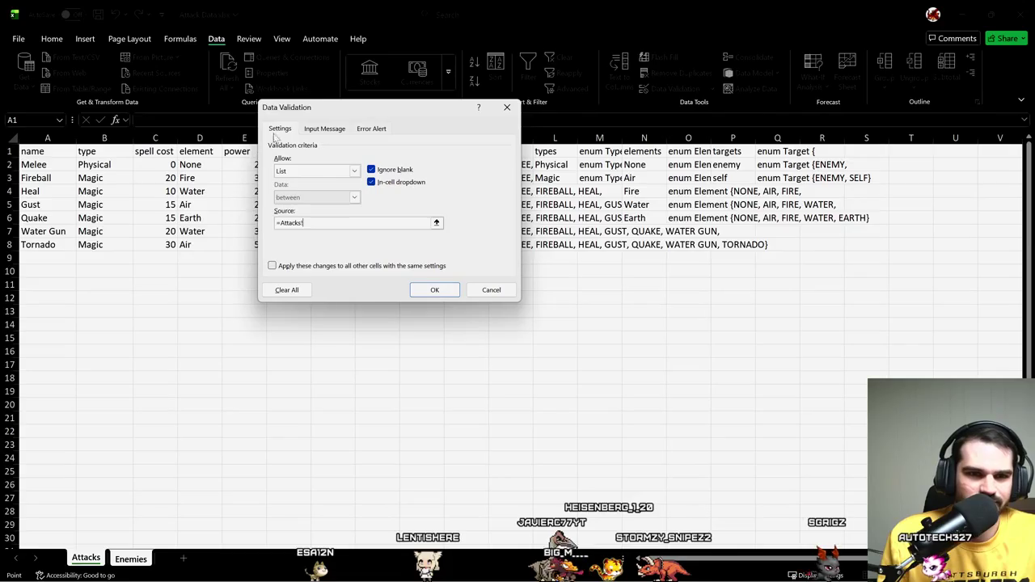
left_click_drag(303, 106, 736, 192)
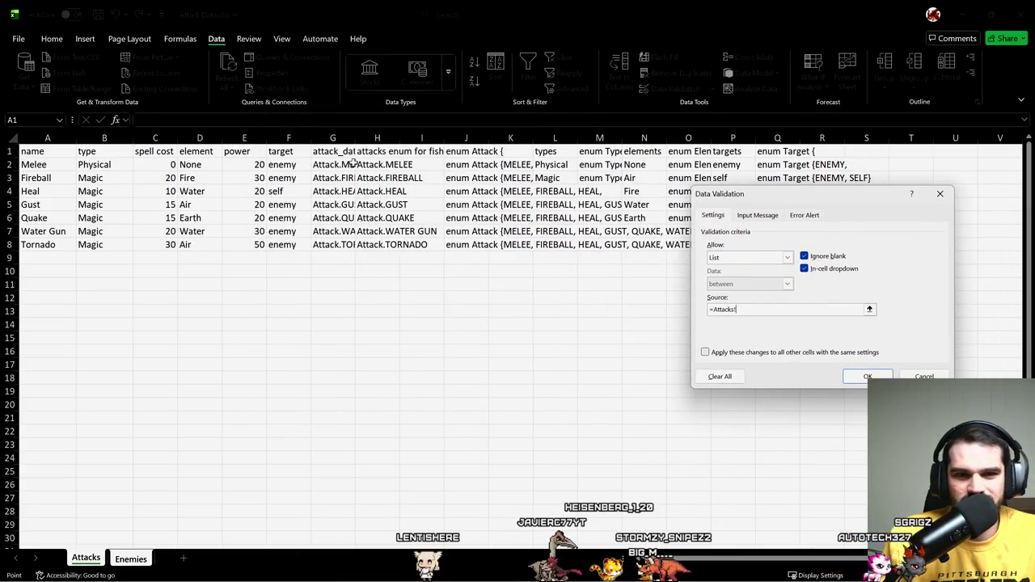
key("ctrl+shift+Down")
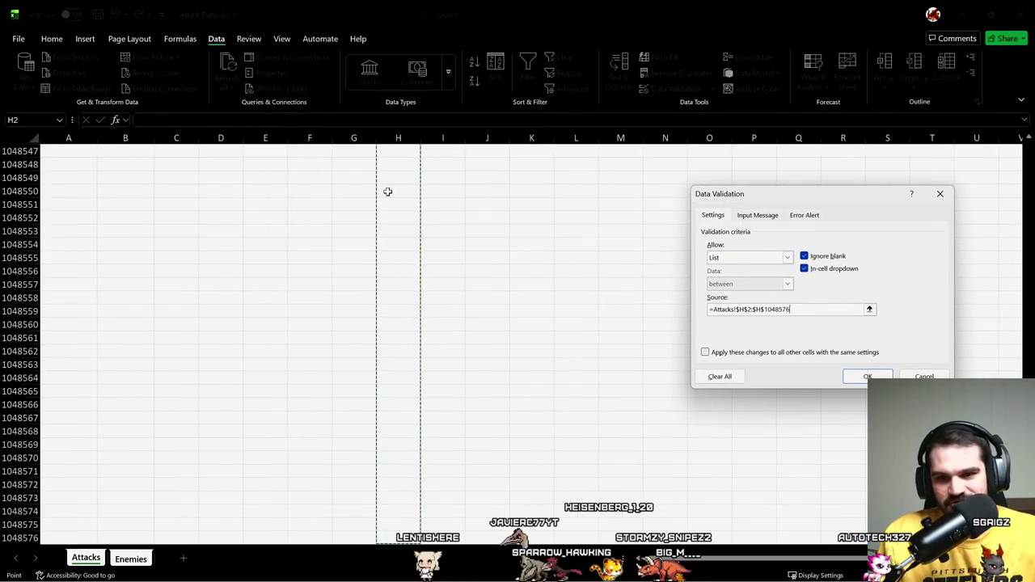
key("Return")
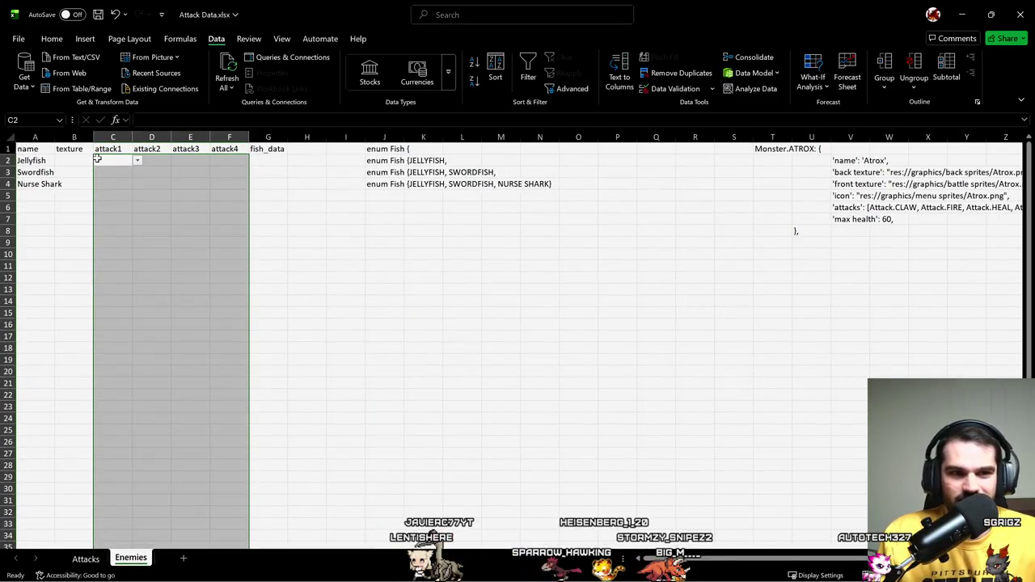
left_click(113, 161)
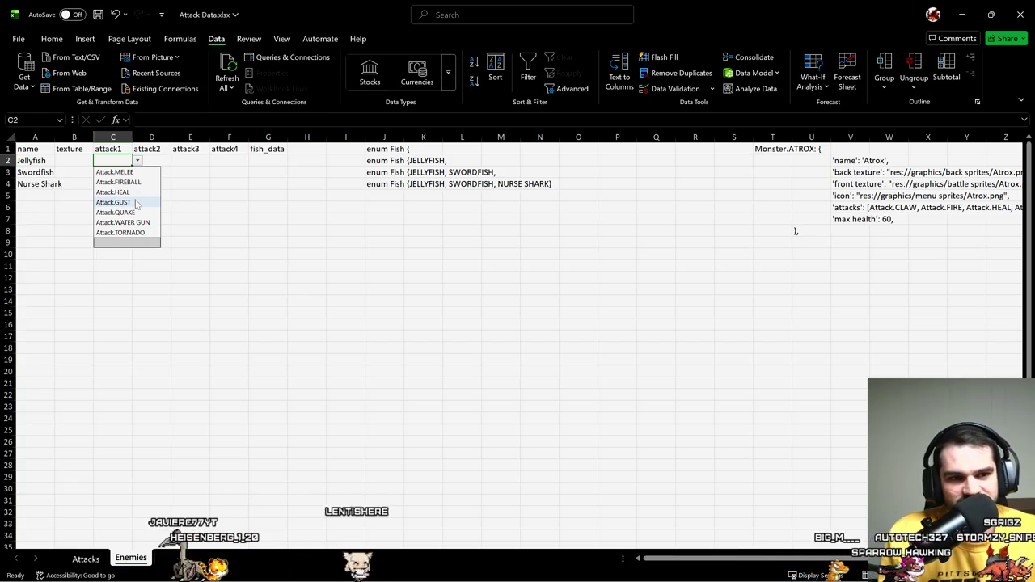
Step: Give Jellyfish the attacks GUST, WATER GUN, TORNADO and HEAL
left_click(136, 207)
left_click(154, 168)
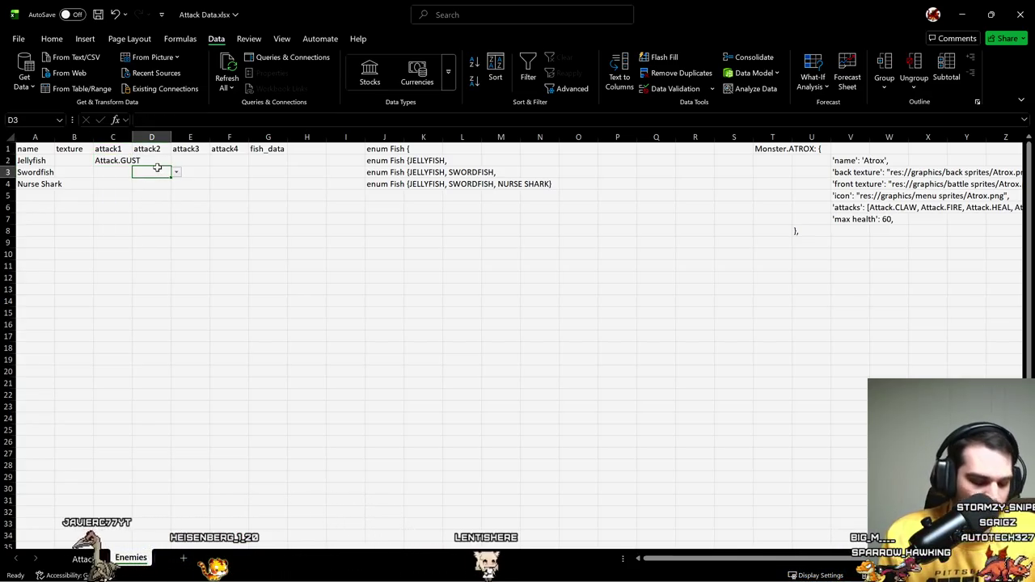
key("alt+Down")
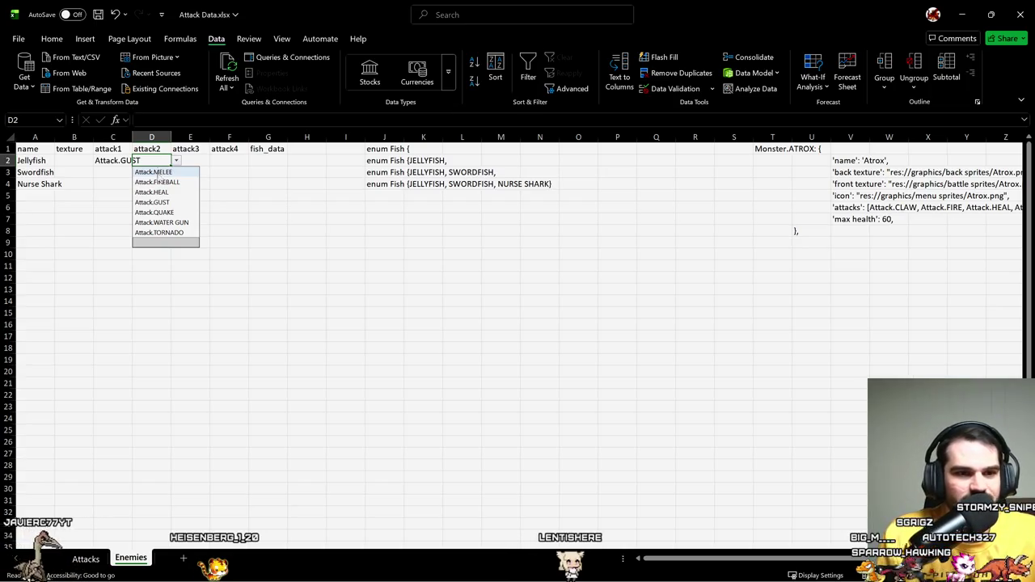
left_click(174, 223)
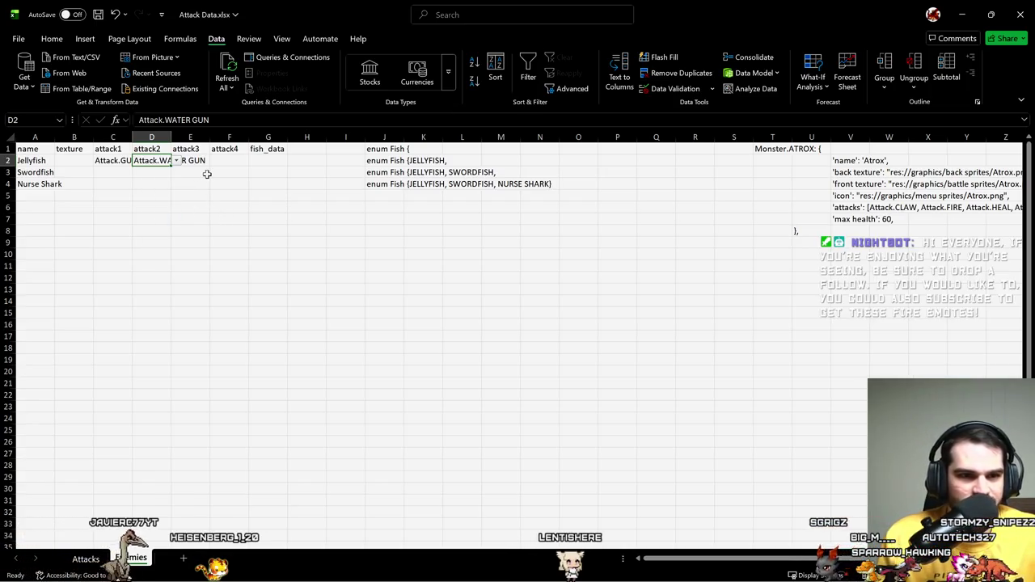
key("Tab")
key("alt+Down")
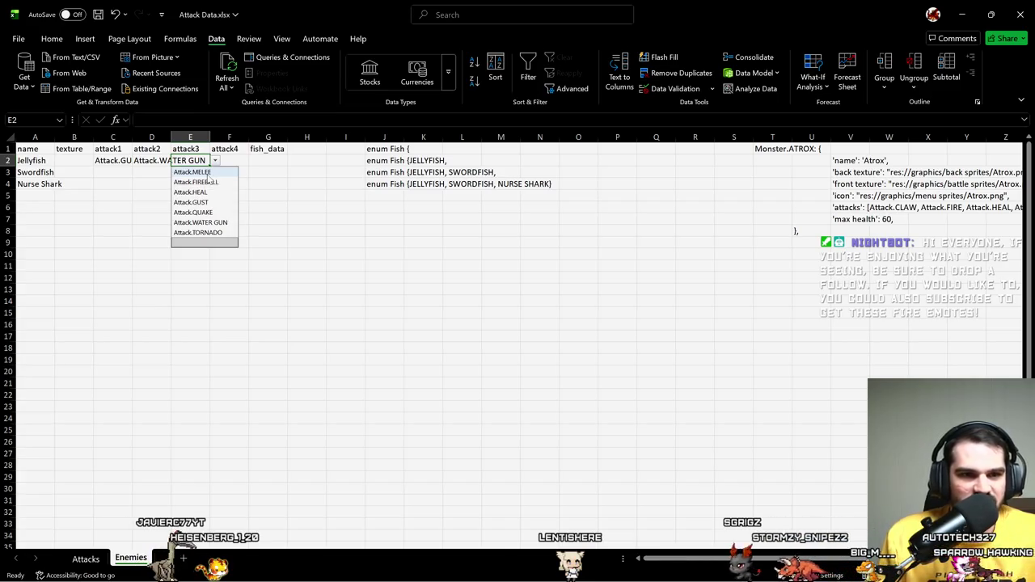
left_click(226, 233)
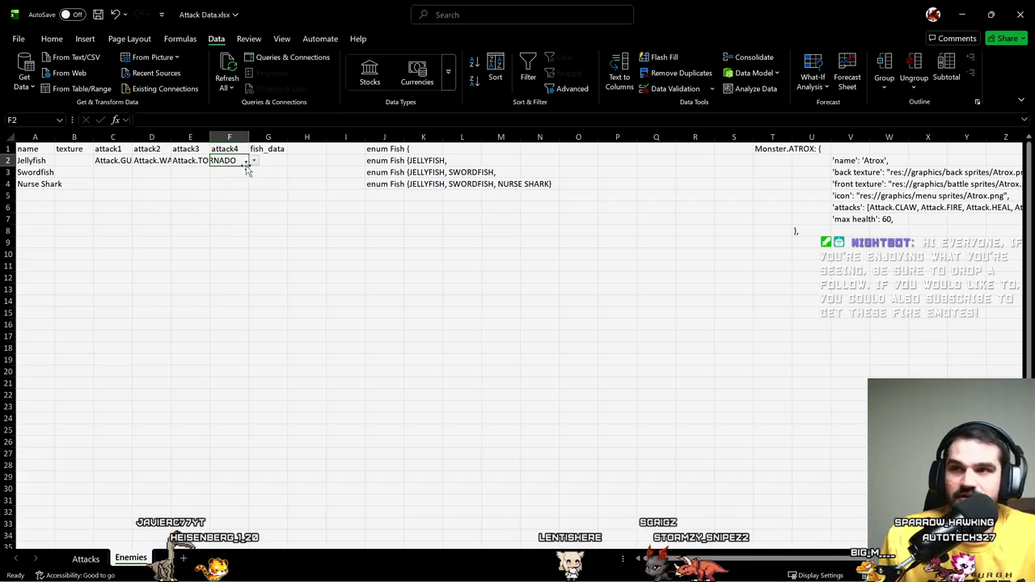
key("alt+Down")
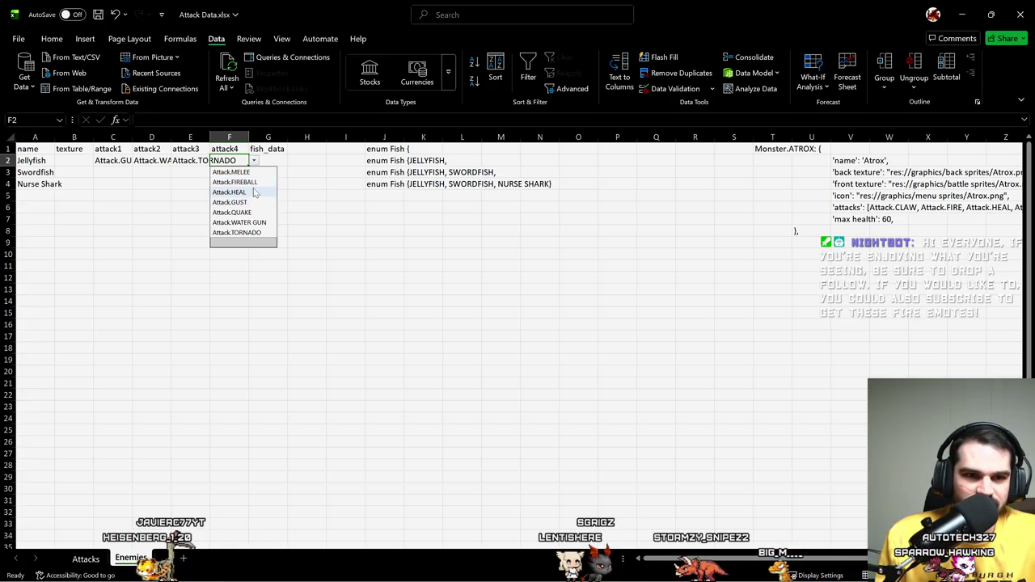
left_click(254, 194)
key("Tab")
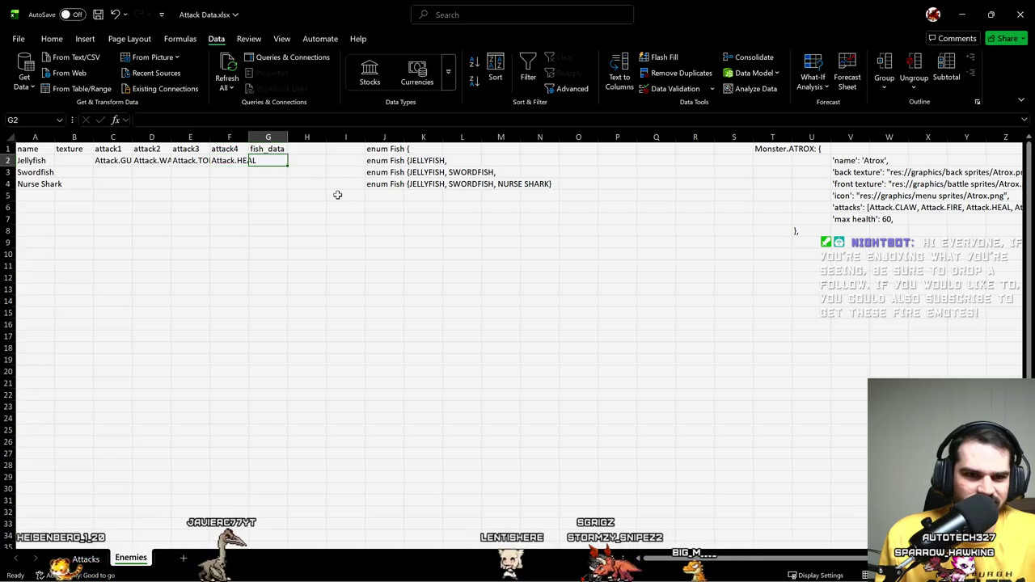
Step: Give Swordfish the attacks WATER GUN, GUST, FIREBALL and QUAKE
left_click(117, 174)
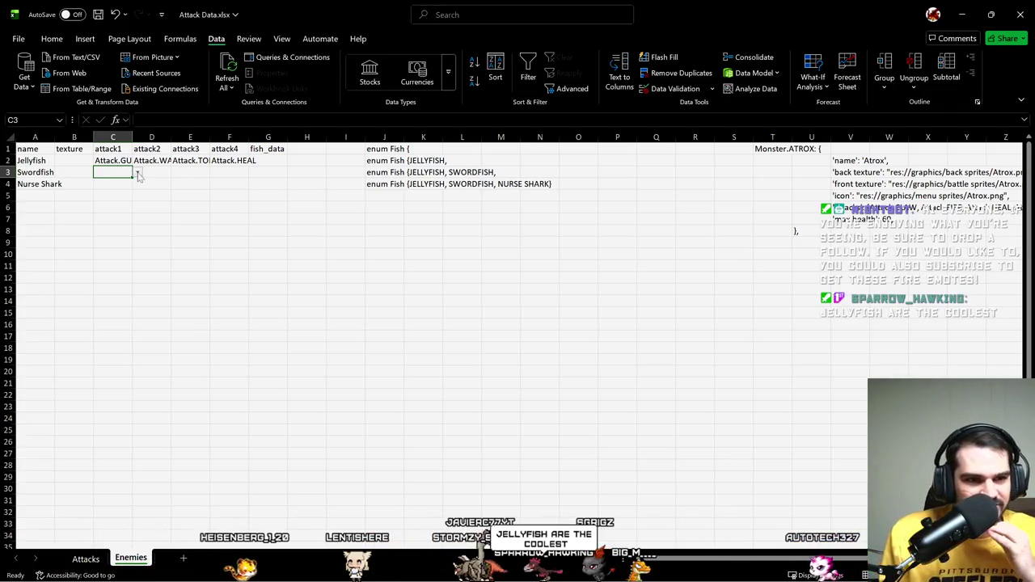
left_click(138, 172)
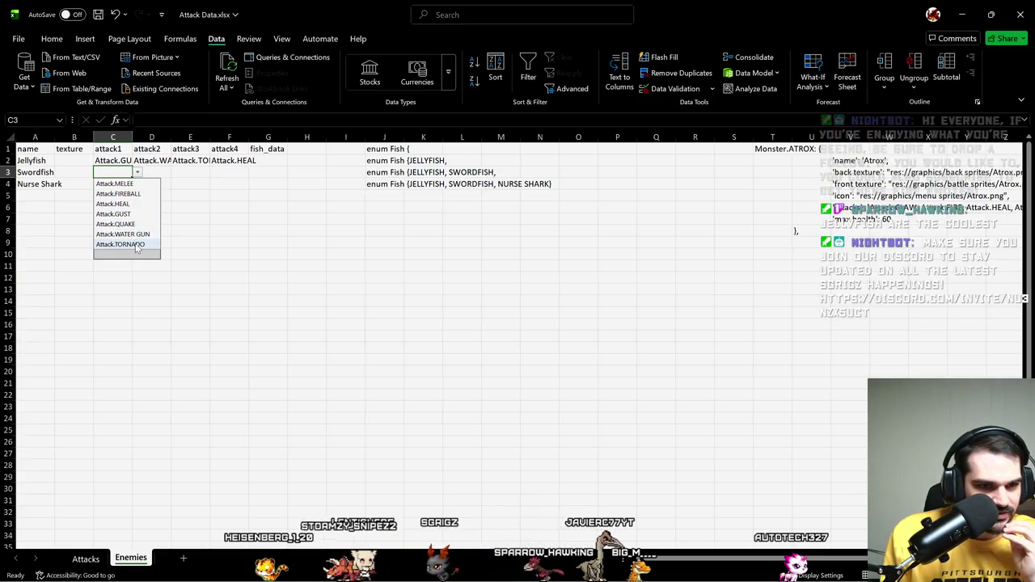
left_click(139, 235)
left_click(158, 173)
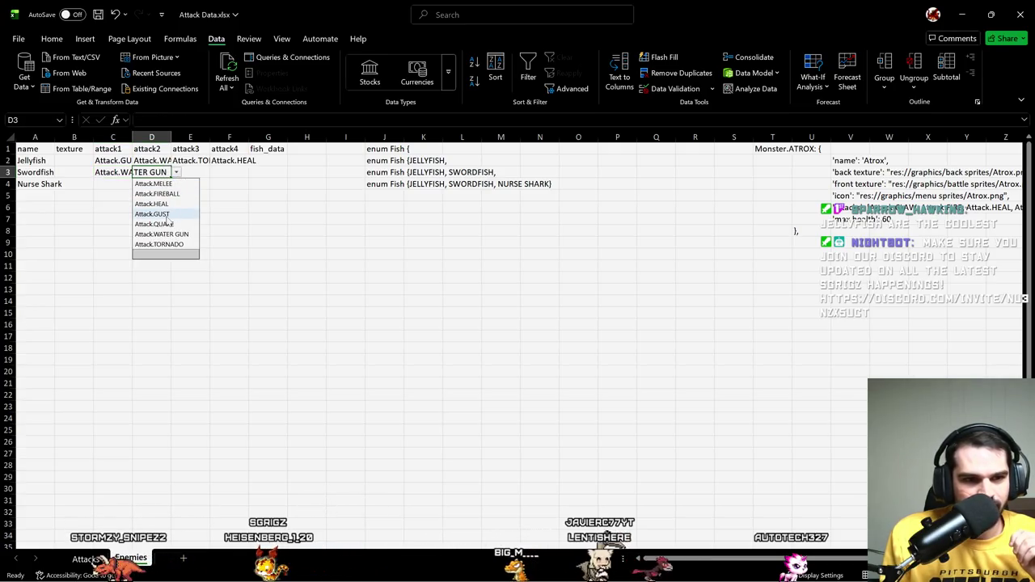
left_click(166, 215)
left_click(195, 172)
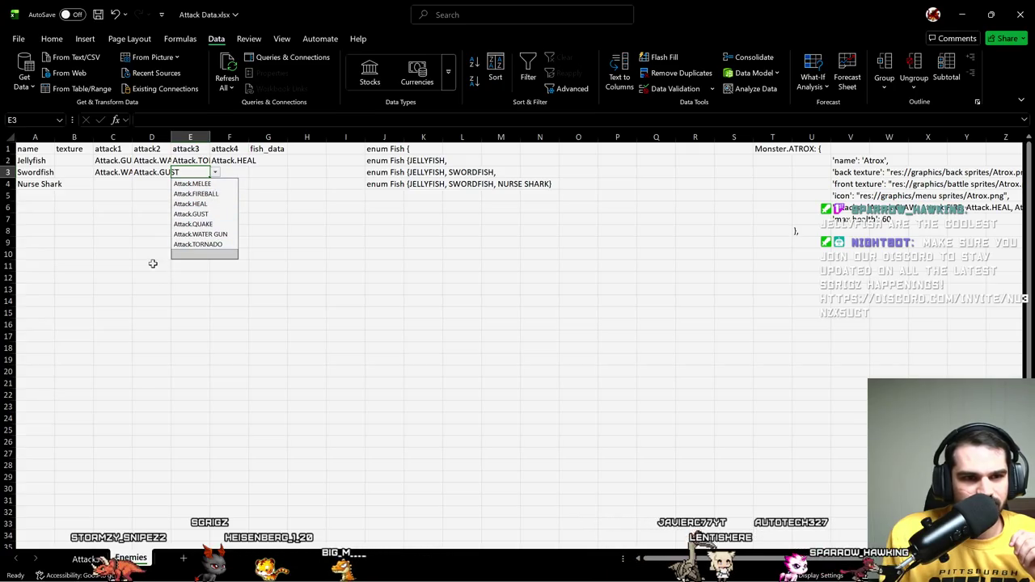
left_click(199, 215)
left_click(216, 173)
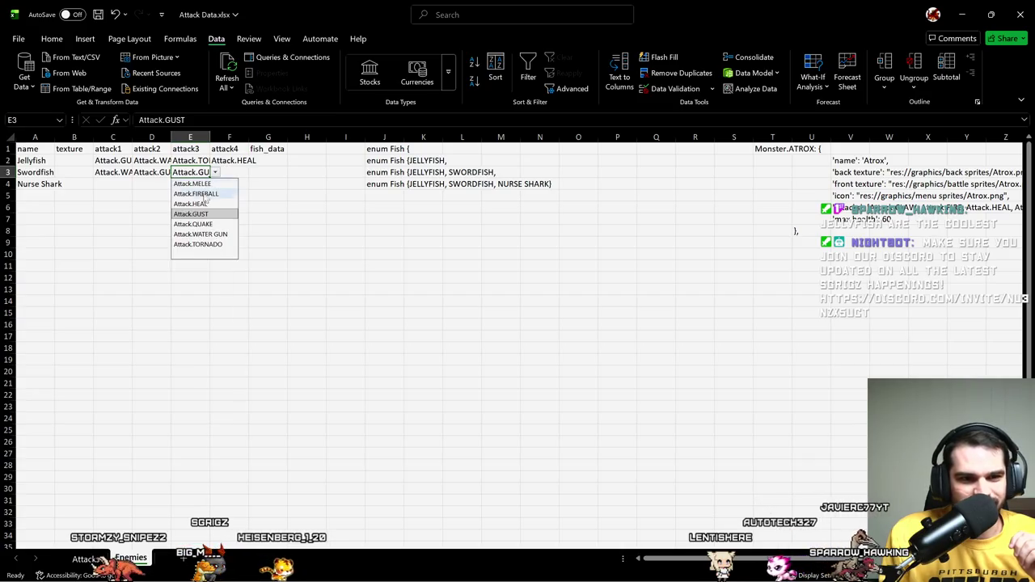
left_click(196, 194)
left_click(230, 172)
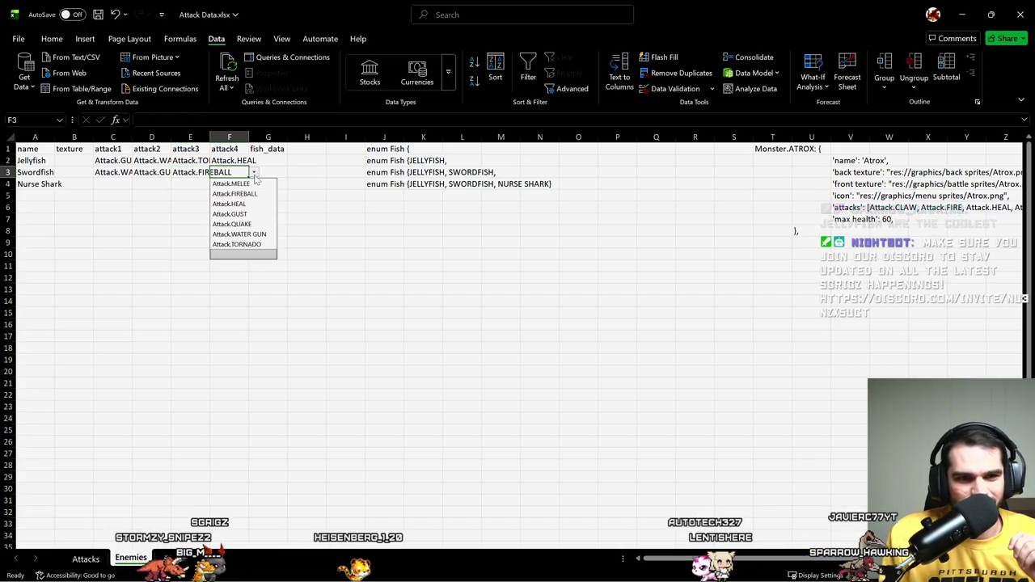
left_click(232, 224)
Step: Set Nurse Shark's attack1 to Attack.HEAL
left_click(100, 185)
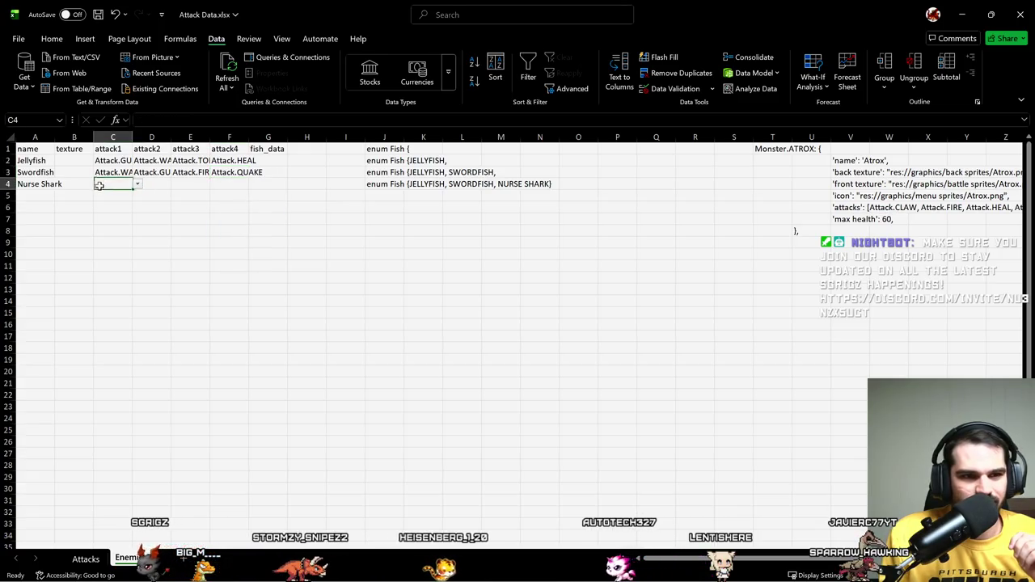
left_click(137, 185)
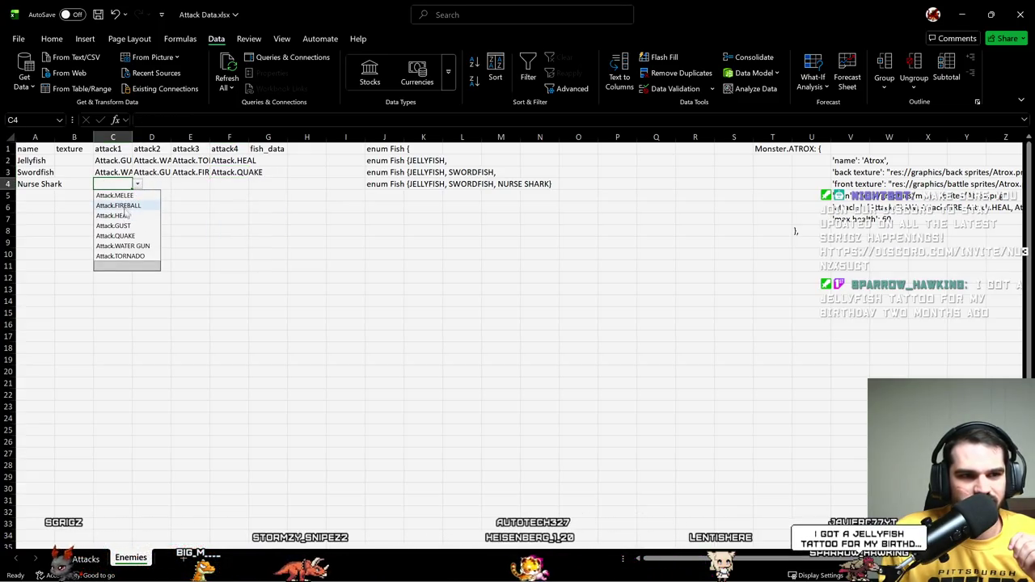
left_click(117, 215)
left_click(143, 186)
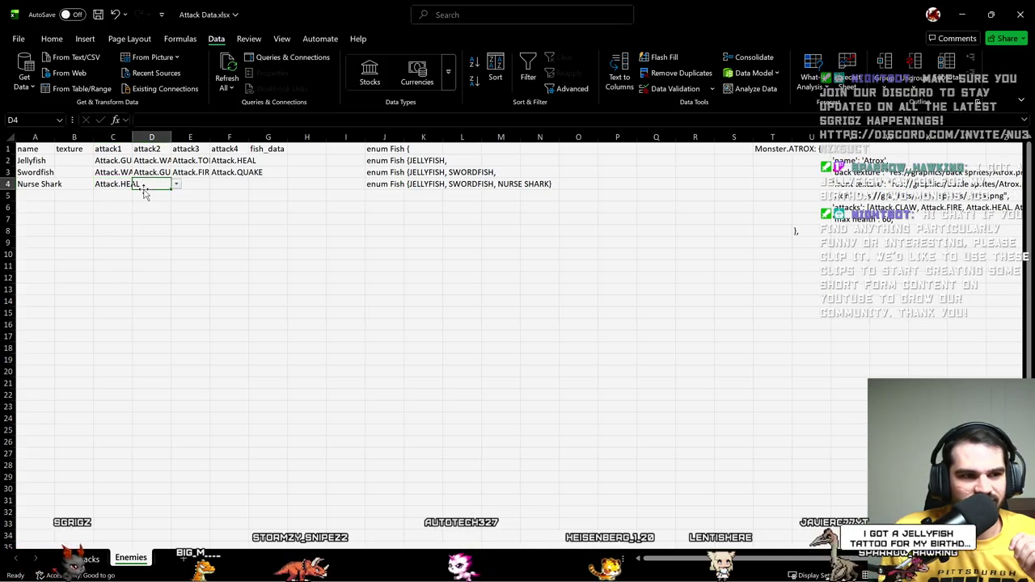